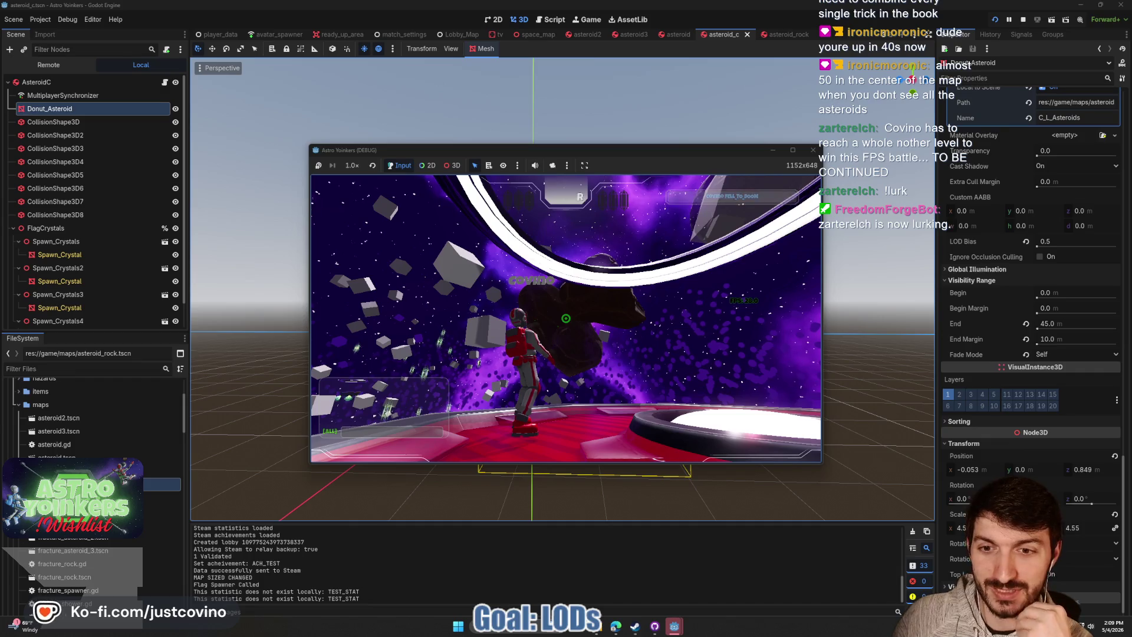
Stop the running test game and bring the Reddit rigid-body optimization thread forward
{"action": "key", "text": "F8"}
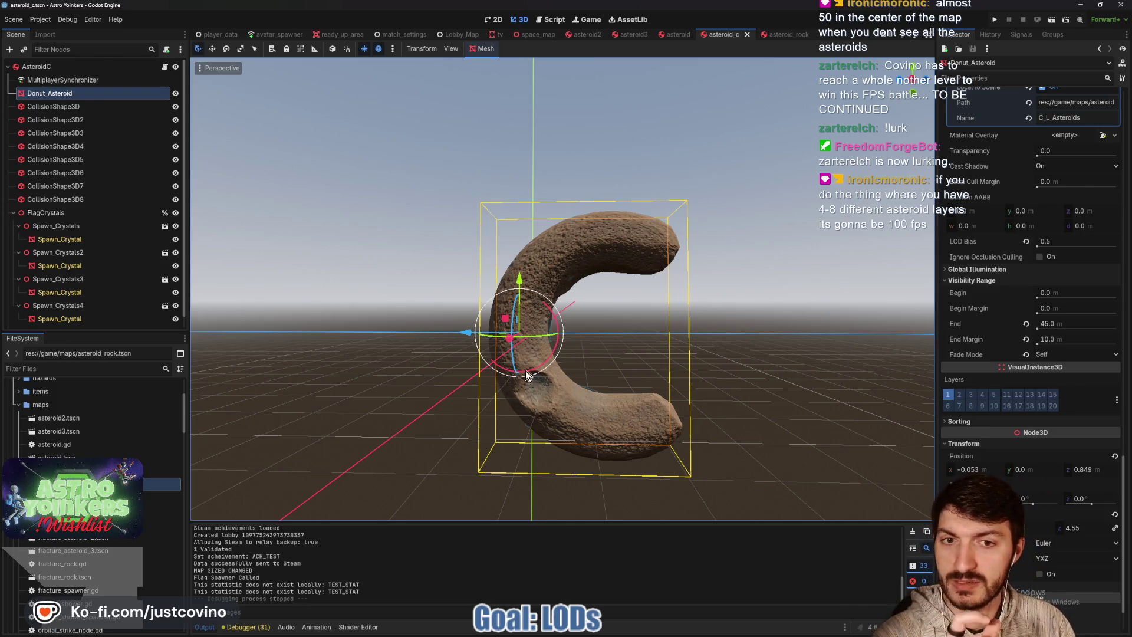
{"action": "mouse_move", "coordinate": [618, 632]}
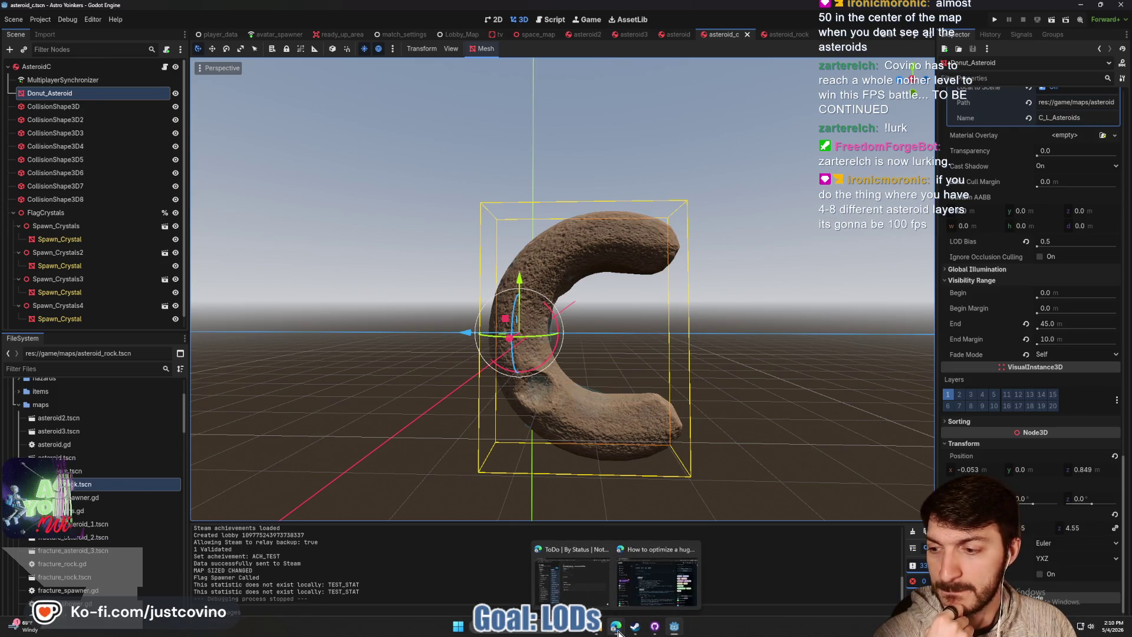
{"action": "left_click", "coordinate": [590, 572]}
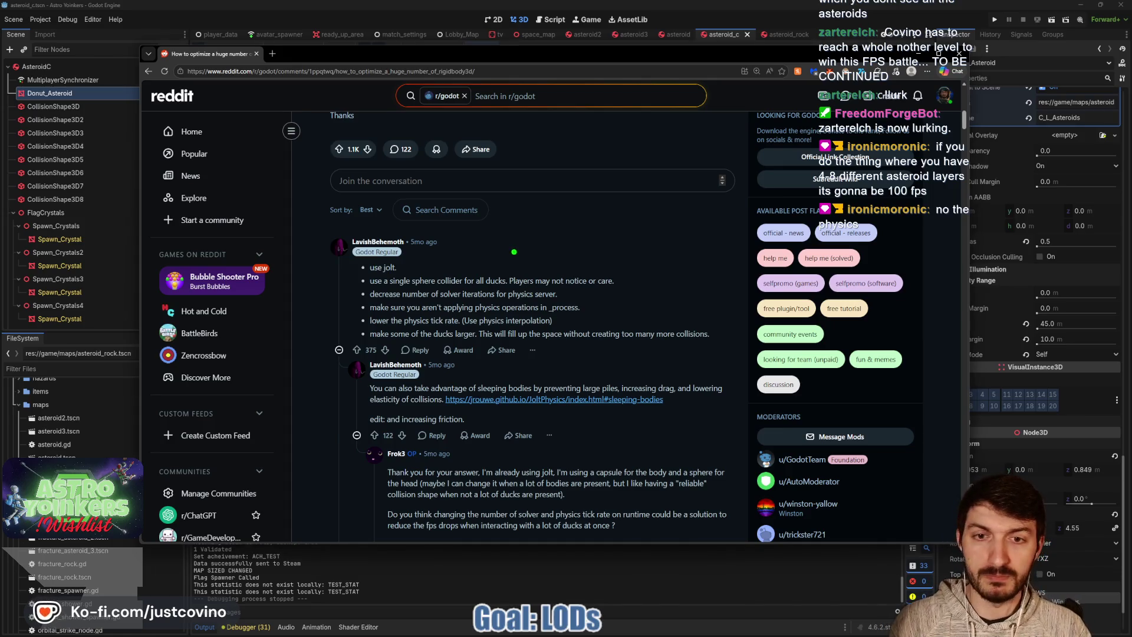
{"action": "left_click_drag", "start_coordinate": [512, 233], "coordinate": [484, 516]}
{"action": "left_click_drag", "start_coordinate": [296, 368], "coordinate": [737, 387]}
{"action": "mouse_move", "coordinate": [328, 252]}
{"action": "left_mouse_down"}
{"action": "mouse_move", "coordinate": [463, 336]}
{"action": "mouse_move", "coordinate": [307, 264]}
{"action": "left_mouse_up"}
{"action": "mouse_move", "coordinate": [539, 264]}
{"action": "left_mouse_down"}
{"action": "mouse_move", "coordinate": [634, 333]}
{"action": "mouse_move", "coordinate": [540, 260]}
{"action": "left_mouse_up"}
{"action": "mouse_move", "coordinate": [297, 435]}
{"action": "left_mouse_down"}
{"action": "mouse_move", "coordinate": [299, 448]}
{"action": "mouse_move", "coordinate": [425, 413]}
{"action": "mouse_move", "coordinate": [303, 407]}
{"action": "left_mouse_up"}
{"action": "mouse_move", "coordinate": [569, 401]}
{"action": "left_mouse_down"}
{"action": "mouse_move", "coordinate": [543, 445]}
{"action": "mouse_move", "coordinate": [566, 401]}
{"action": "left_mouse_up"}
{"action": "key", "text": "Escape"}
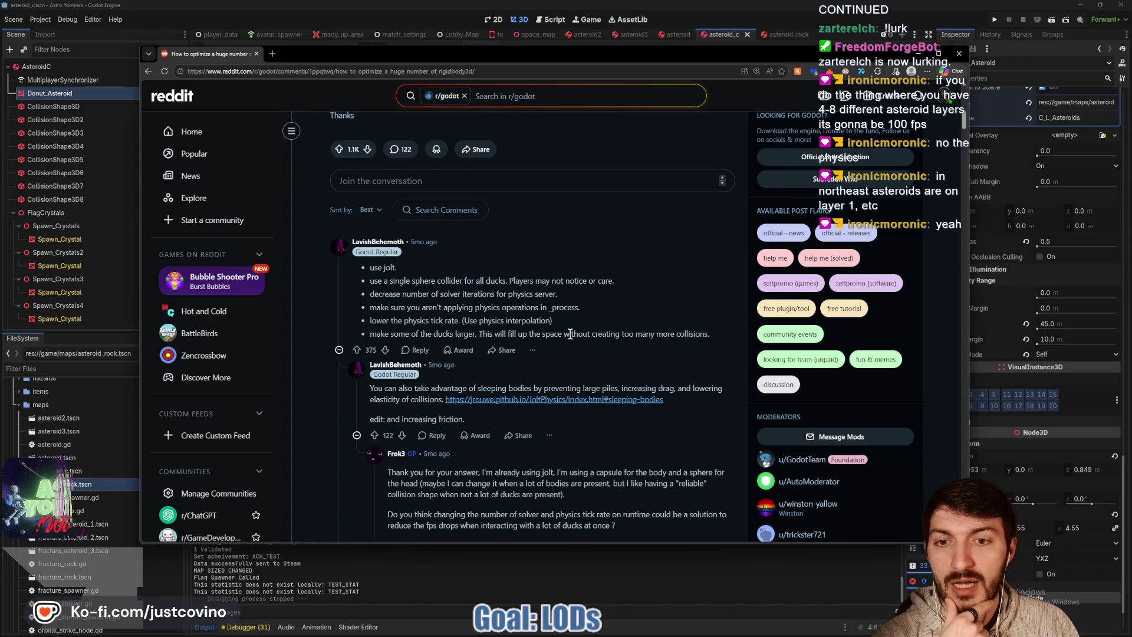
{"action": "scroll", "coordinate": [560, 377], "scroll_direction": "down", "scroll_amount": 1}
{"action": "scroll", "coordinate": [565, 359], "scroll_direction": "down", "scroll_amount": 1}
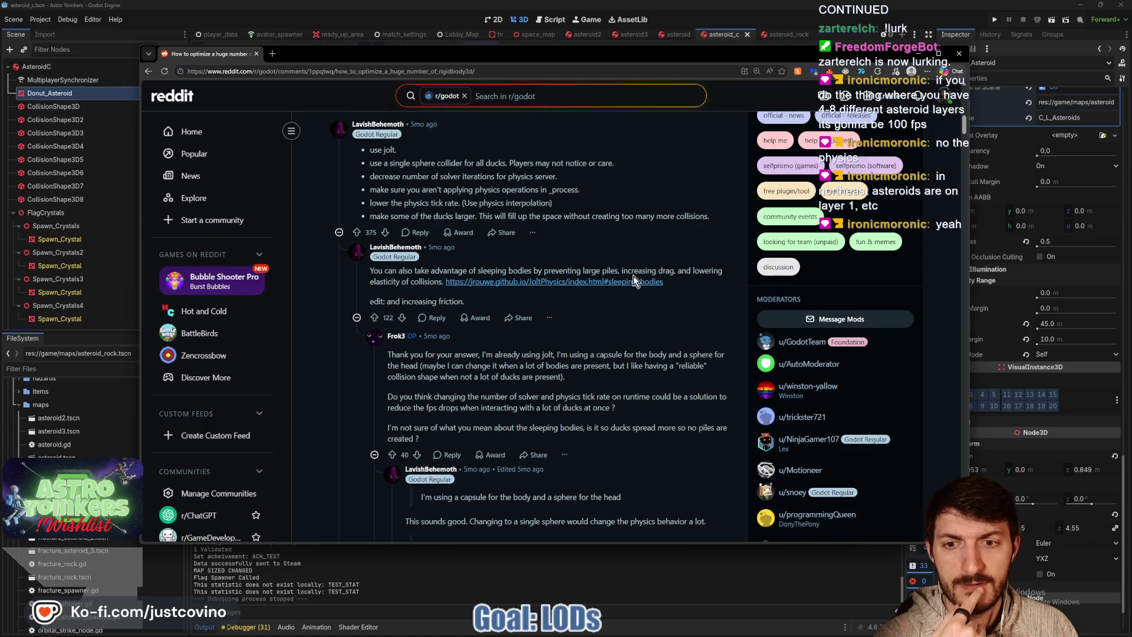
{"action": "scroll", "coordinate": [629, 280], "scroll_direction": "down", "scroll_amount": 1}
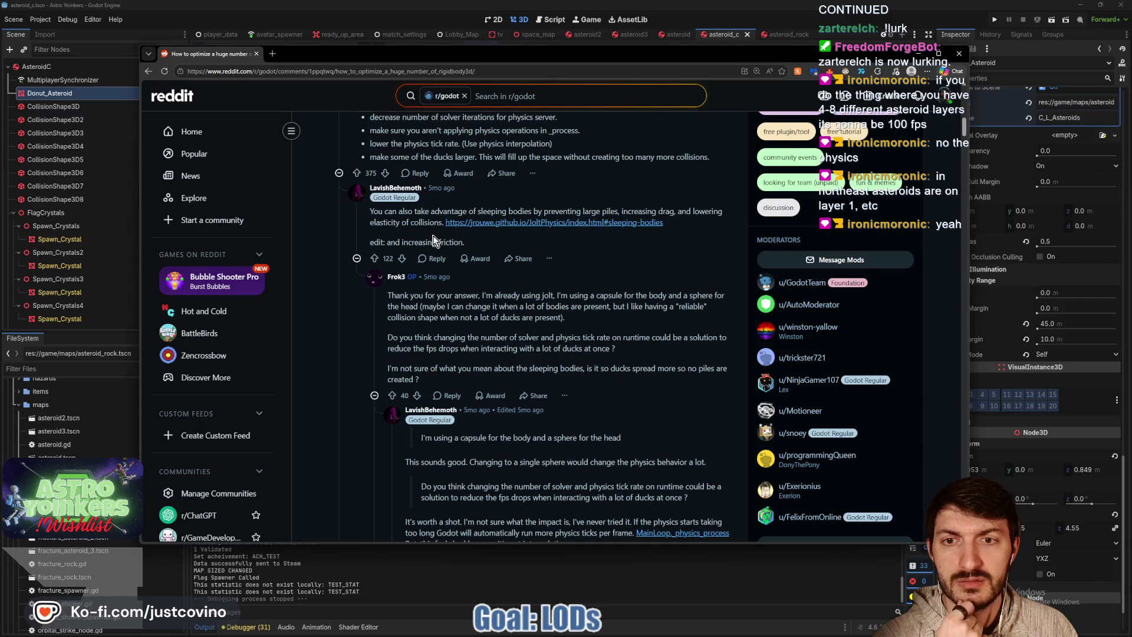
{"action": "scroll", "coordinate": [428, 236], "scroll_direction": "down", "scroll_amount": 1}
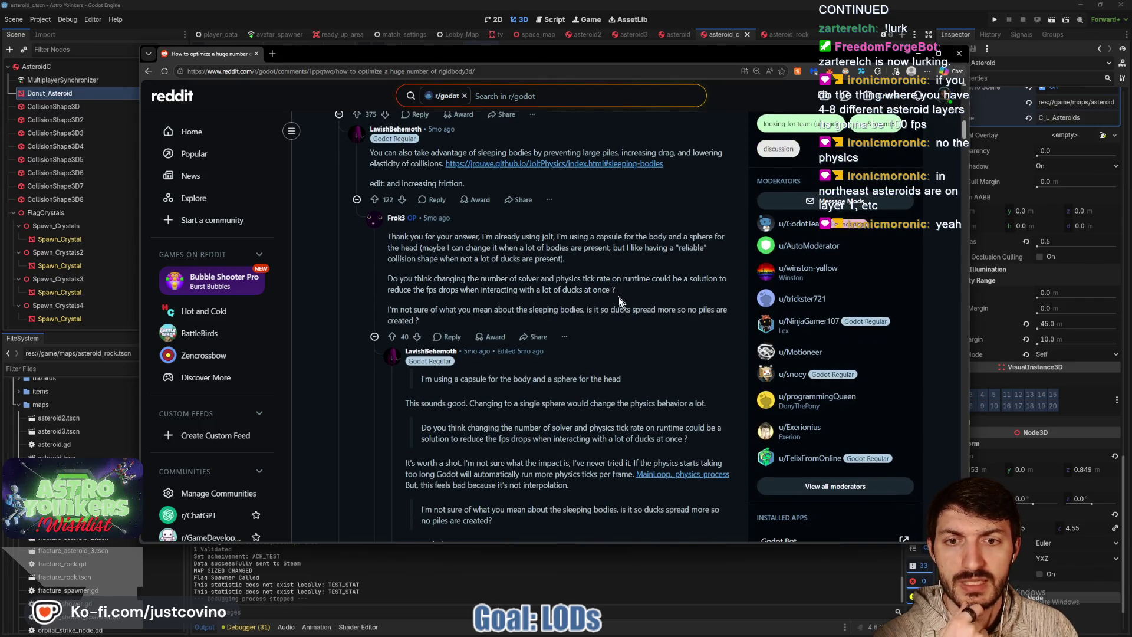
{"action": "scroll", "coordinate": [641, 299], "scroll_direction": "down", "scroll_amount": 2}
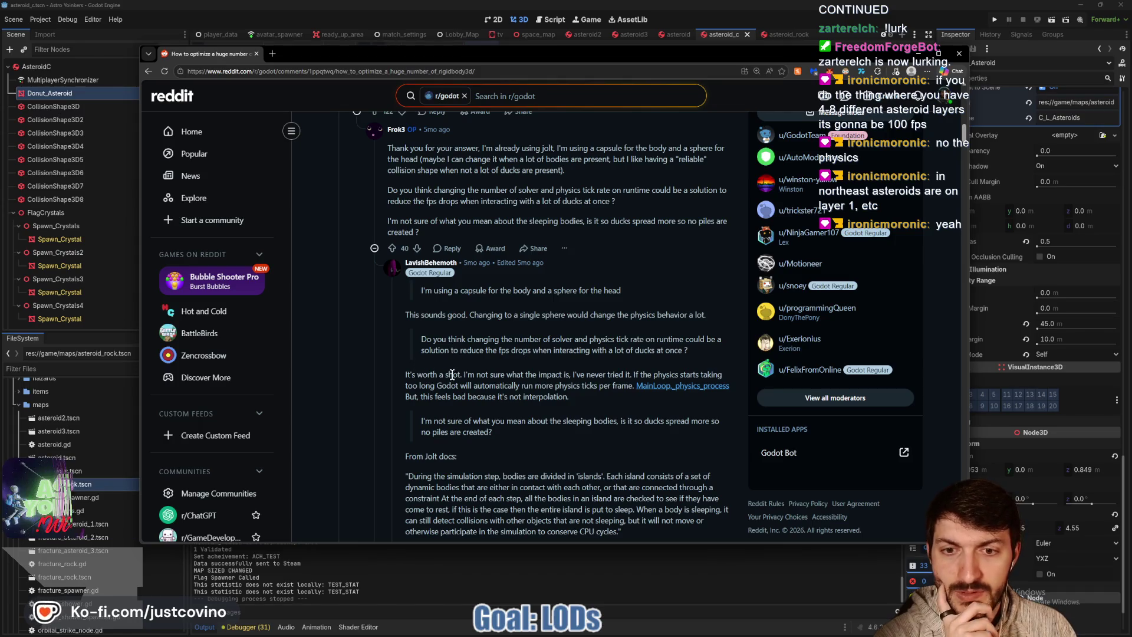
{"action": "scroll", "coordinate": [517, 386], "scroll_direction": "down", "scroll_amount": 3}
{"action": "scroll", "coordinate": [575, 376], "scroll_direction": "down", "scroll_amount": 2}
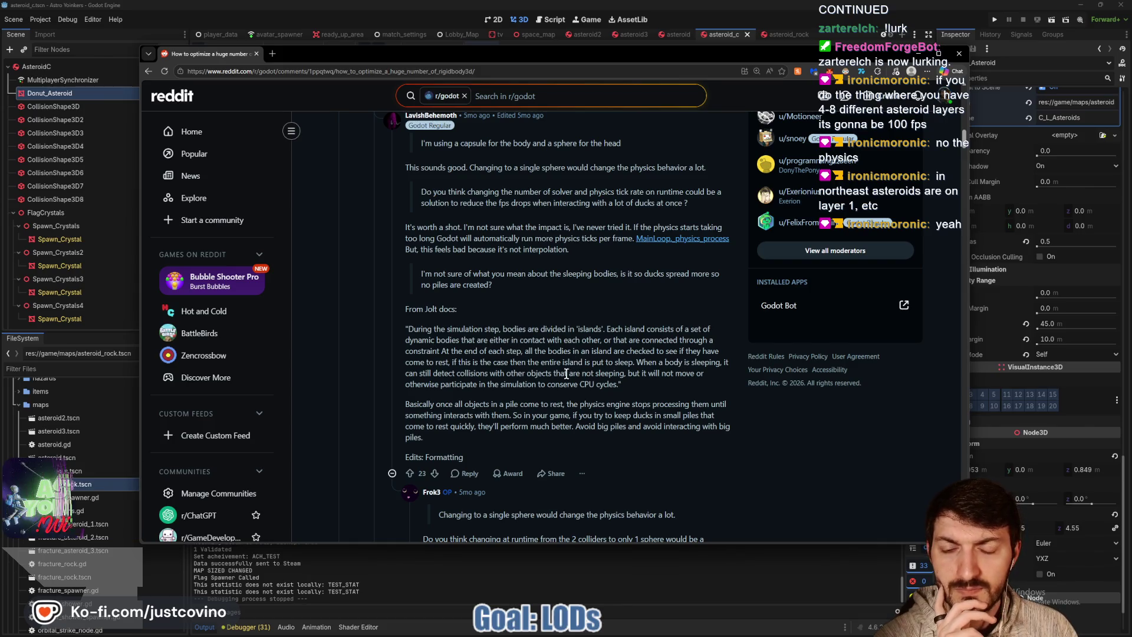
{"action": "mouse_move", "coordinate": [458, 373]}
{"action": "left_mouse_down"}
{"action": "mouse_move", "coordinate": [661, 375]}
{"action": "mouse_move", "coordinate": [623, 385]}
{"action": "left_mouse_up"}
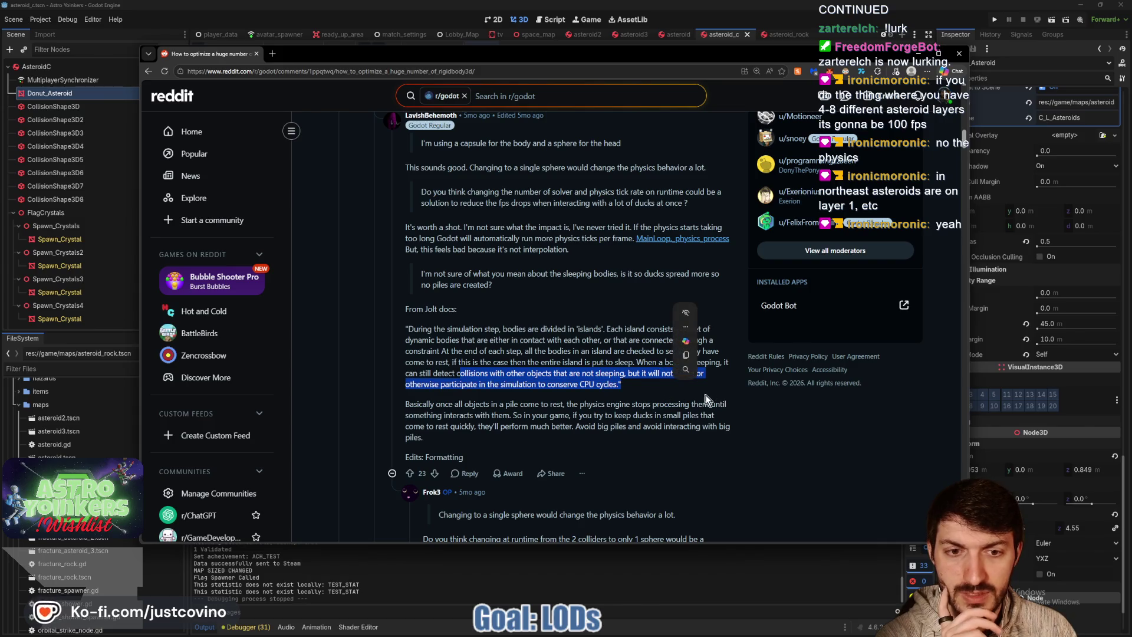
{"action": "left_click", "coordinate": [642, 391]}
{"action": "scroll", "coordinate": [659, 371], "scroll_direction": "down", "scroll_amount": 1}
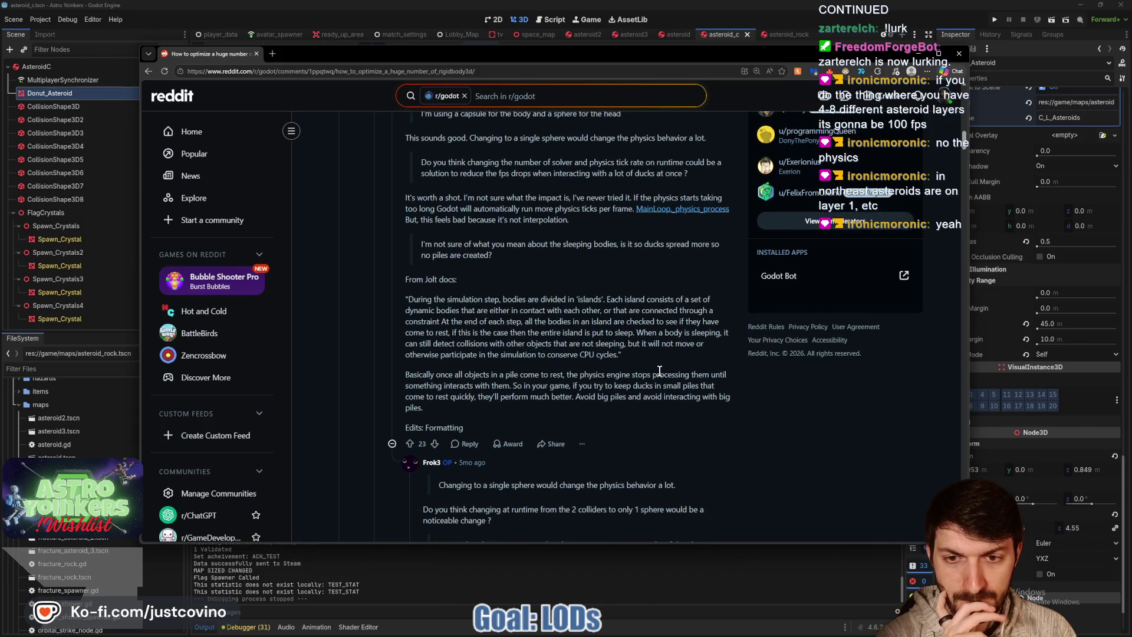
{"action": "scroll", "coordinate": [660, 372], "scroll_direction": "down", "scroll_amount": 2}
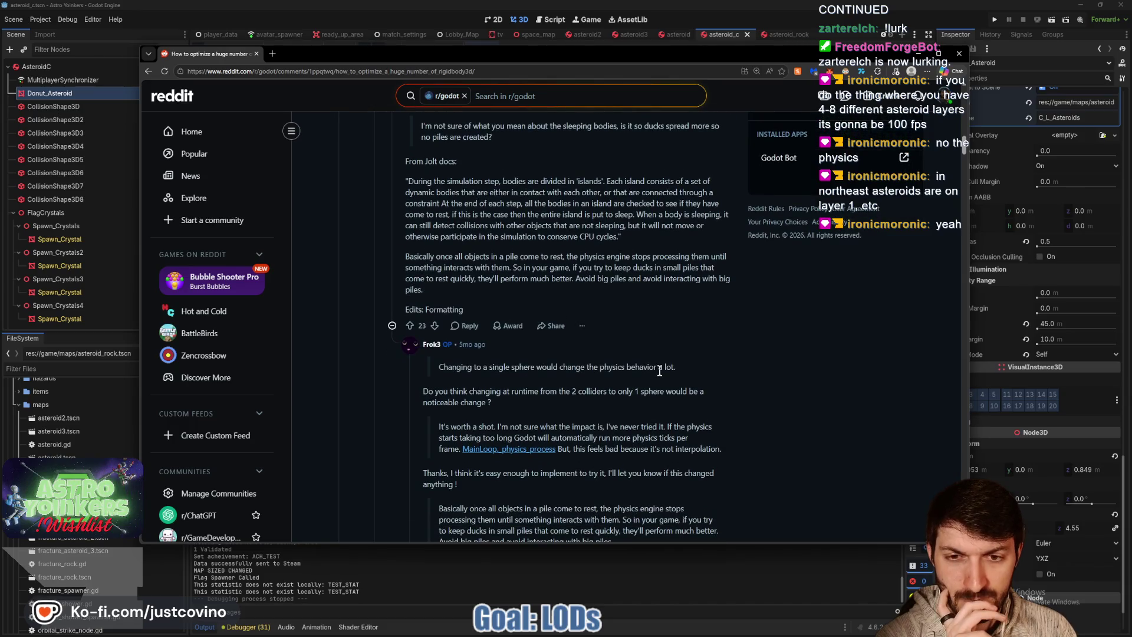
{"action": "scroll", "coordinate": [660, 371], "scroll_direction": "down", "scroll_amount": 2}
{"action": "scroll", "coordinate": [661, 375], "scroll_direction": "down", "scroll_amount": 1}
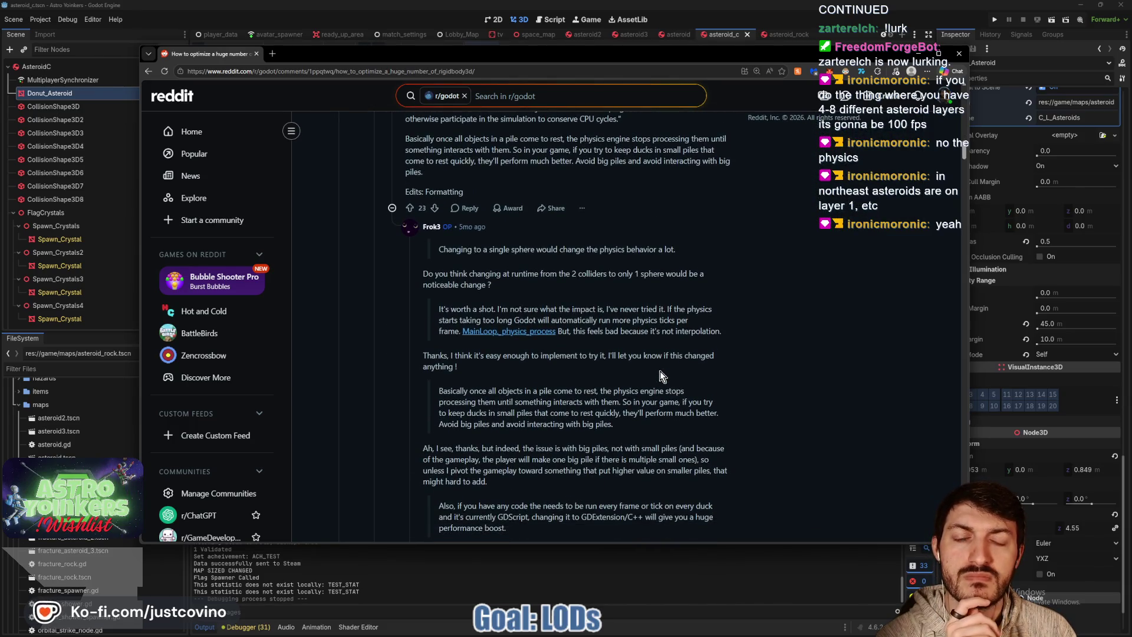
{"action": "scroll", "coordinate": [660, 371], "scroll_direction": "down", "scroll_amount": 3}
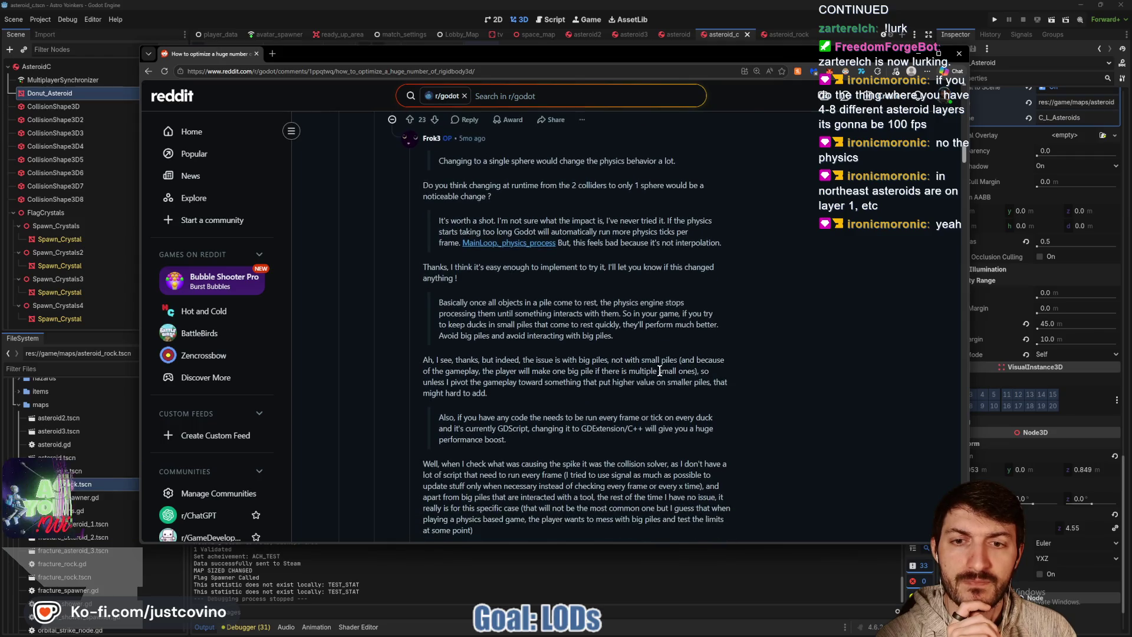
{"action": "scroll", "coordinate": [670, 324], "scroll_direction": "down", "scroll_amount": 5}
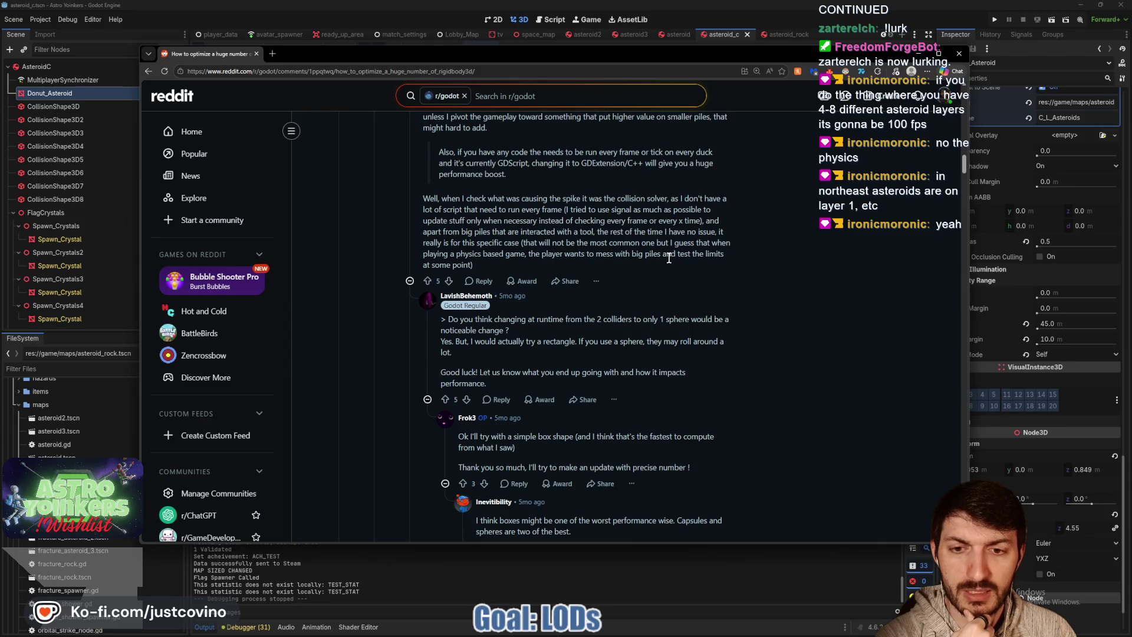
{"action": "scroll", "coordinate": [669, 259], "scroll_direction": "down", "scroll_amount": 2}
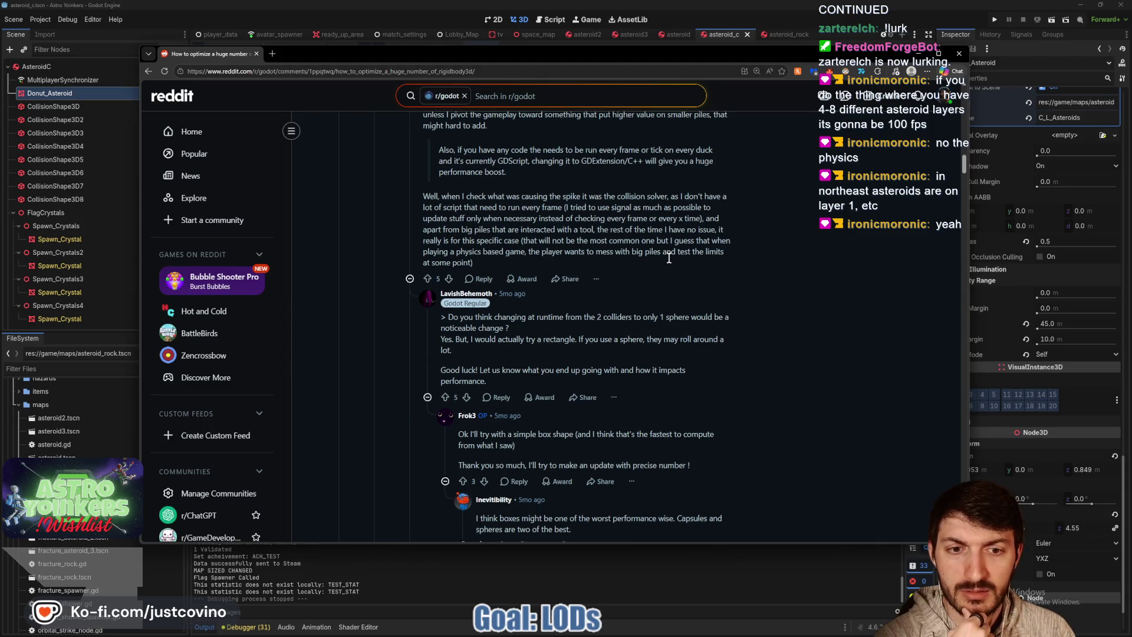
{"action": "scroll", "coordinate": [668, 259], "scroll_direction": "down", "scroll_amount": 2}
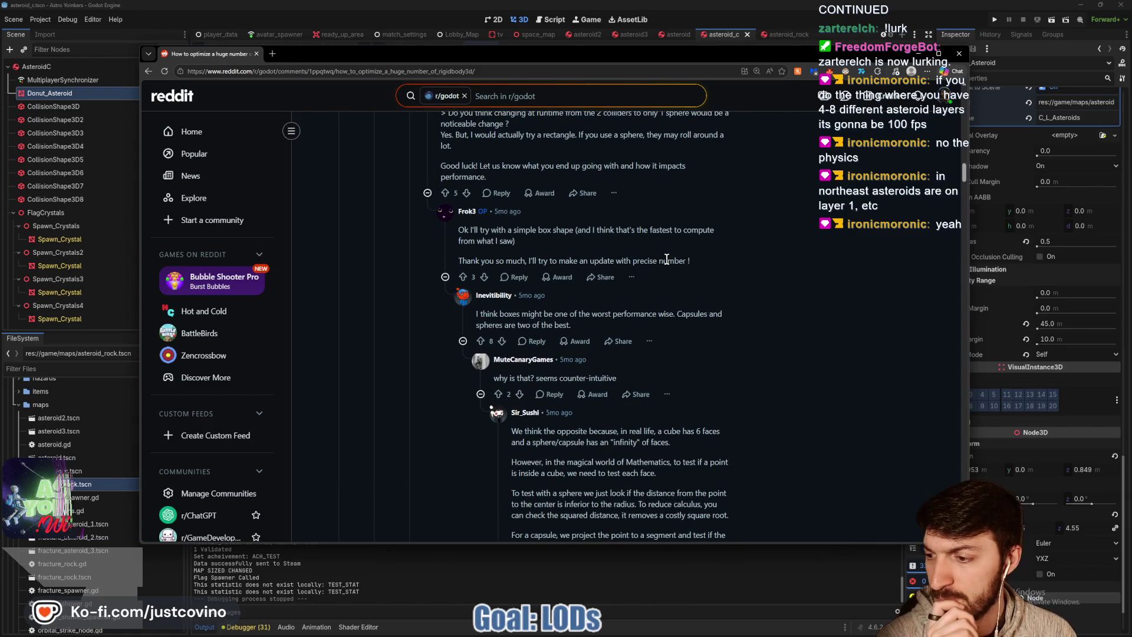
{"action": "scroll", "coordinate": [668, 259], "scroll_direction": "down", "scroll_amount": 1}
{"action": "scroll", "coordinate": [667, 259], "scroll_direction": "down", "scroll_amount": 2}
{"action": "scroll", "coordinate": [691, 322], "scroll_direction": "down", "scroll_amount": 3}
{"action": "scroll", "coordinate": [689, 322], "scroll_direction": "down", "scroll_amount": 3}
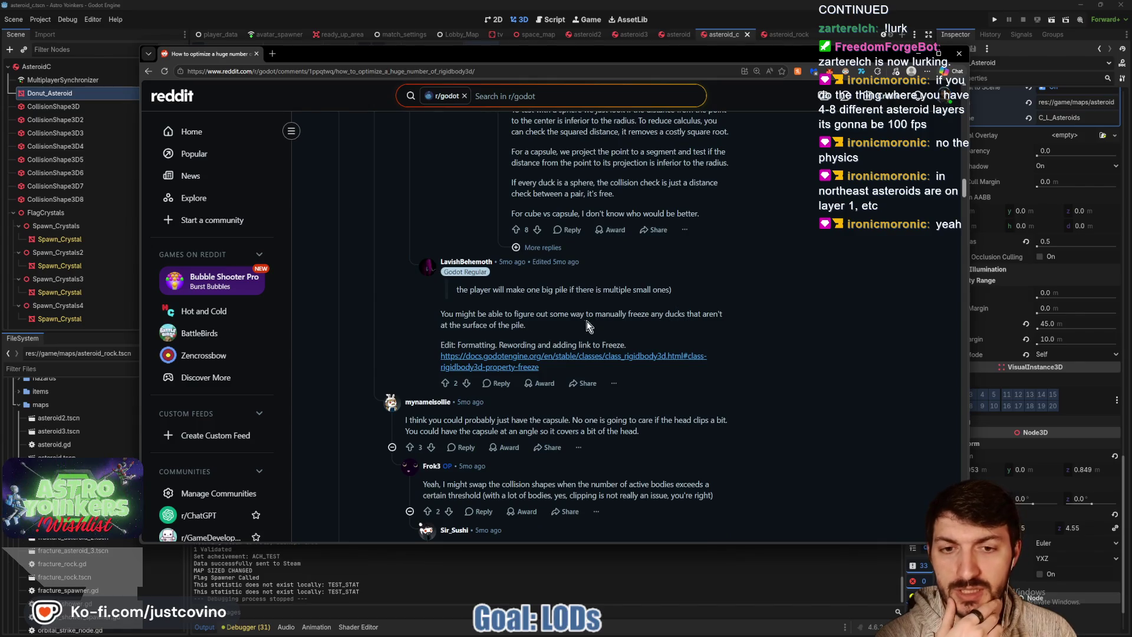
{"action": "left_click", "coordinate": [542, 363]}
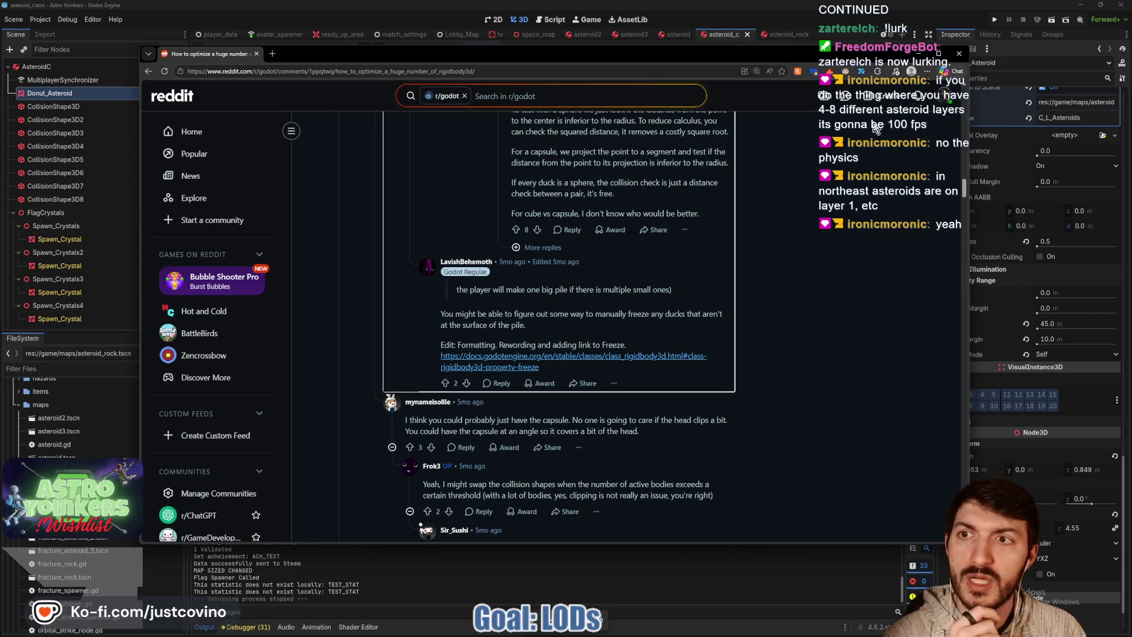
{"action": "scroll", "coordinate": [696, 258], "scroll_direction": "down", "scroll_amount": 1}
{"action": "scroll", "coordinate": [696, 258], "scroll_direction": "down", "scroll_amount": 7}
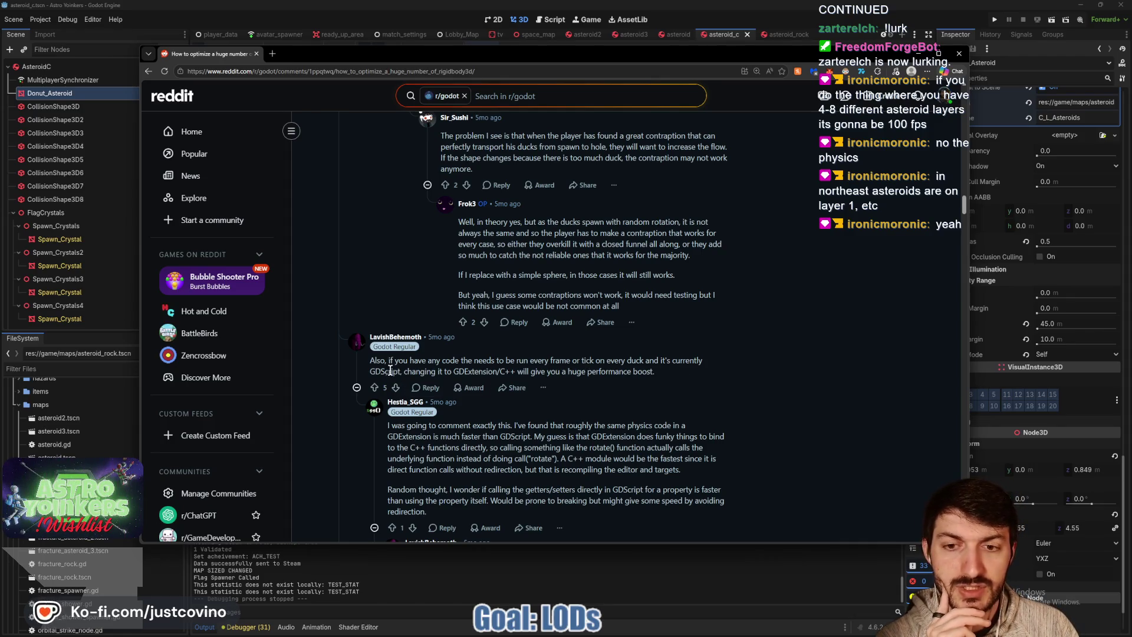
{"action": "left_click_drag", "start_coordinate": [459, 370], "coordinate": [655, 372]}
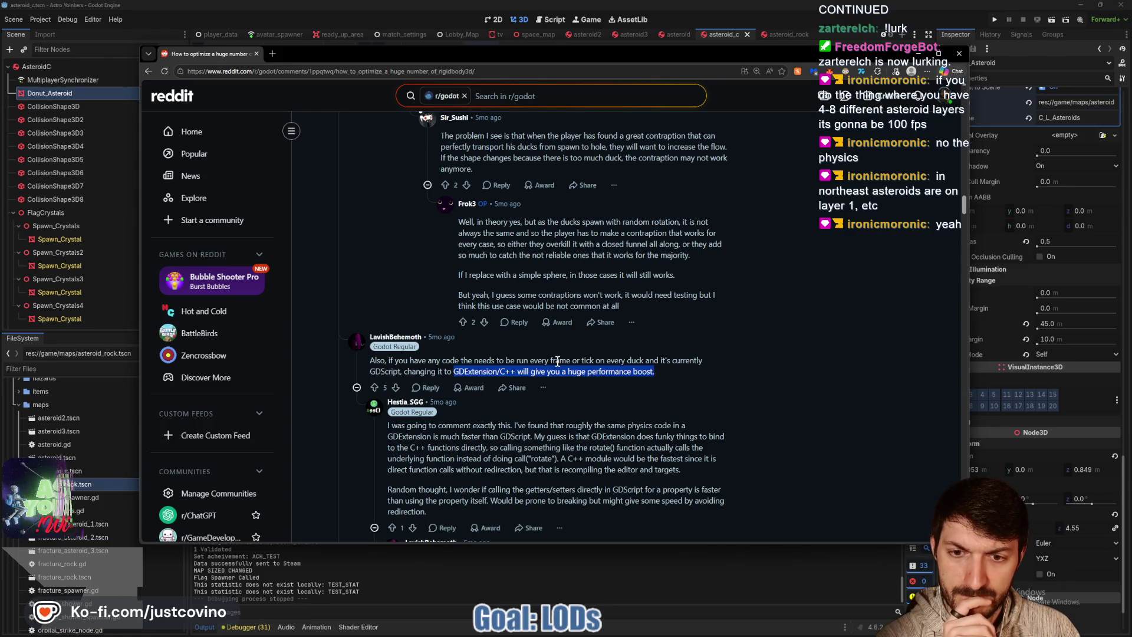
Scroll further down the thread's replies, then minimize the browser to get back to Godot
{"action": "scroll", "coordinate": [557, 361], "scroll_direction": "down", "scroll_amount": 1}
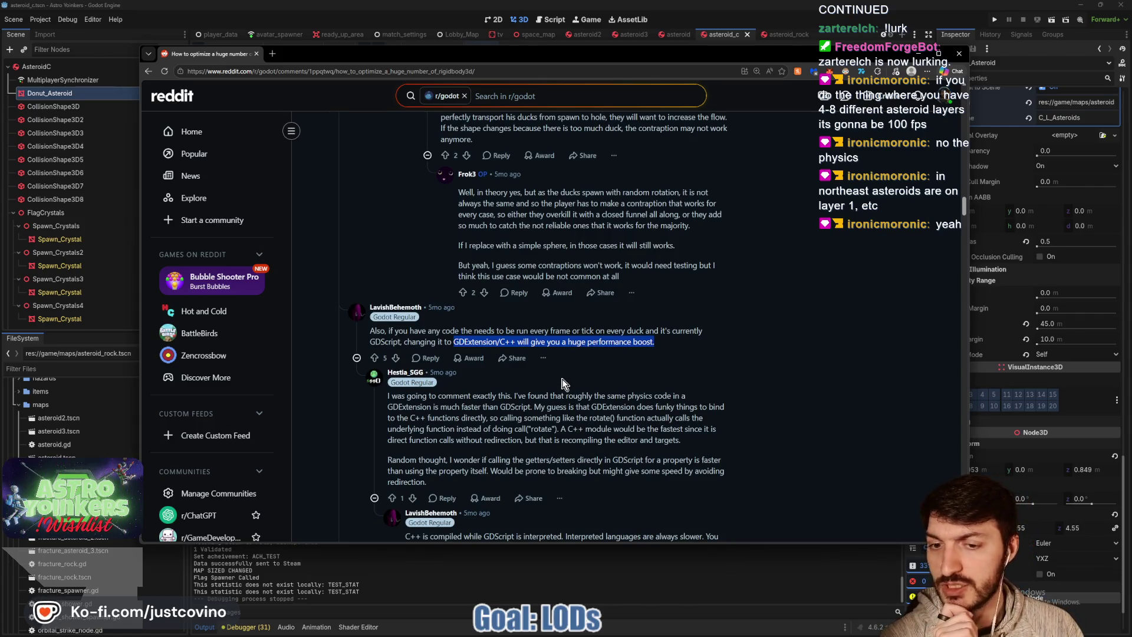
{"action": "scroll", "coordinate": [565, 387], "scroll_direction": "down", "scroll_amount": 2}
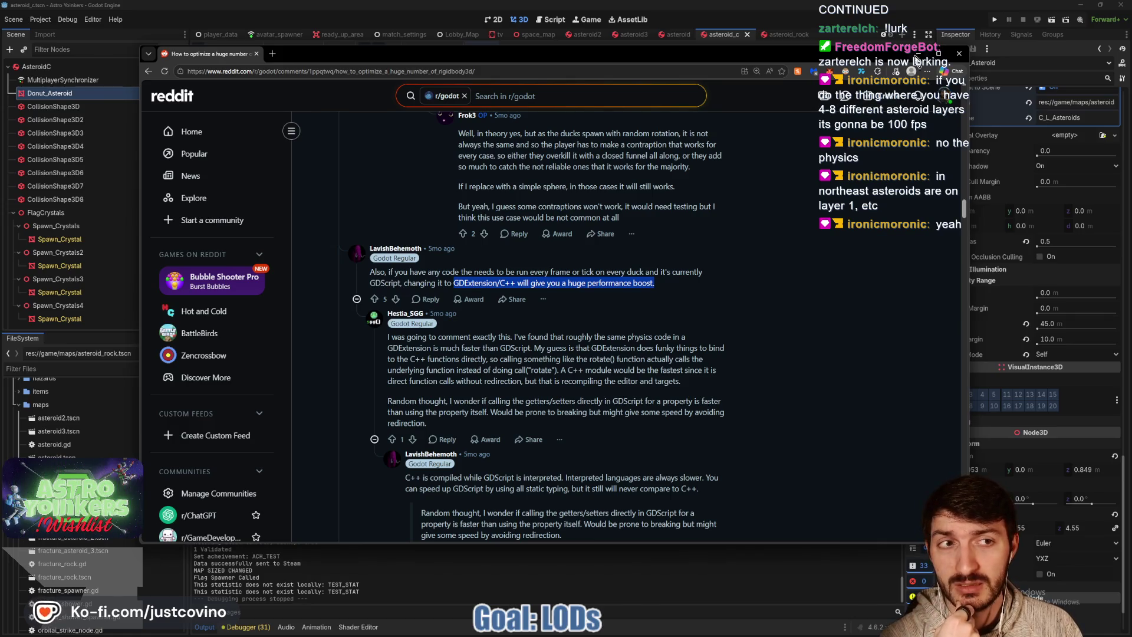
{"action": "left_click", "coordinate": [918, 54]}
Select the whole nudge_to_origin function in asteroid.gd, then bring the Reddit thread back up
{"action": "left_click", "coordinate": [552, 19]}
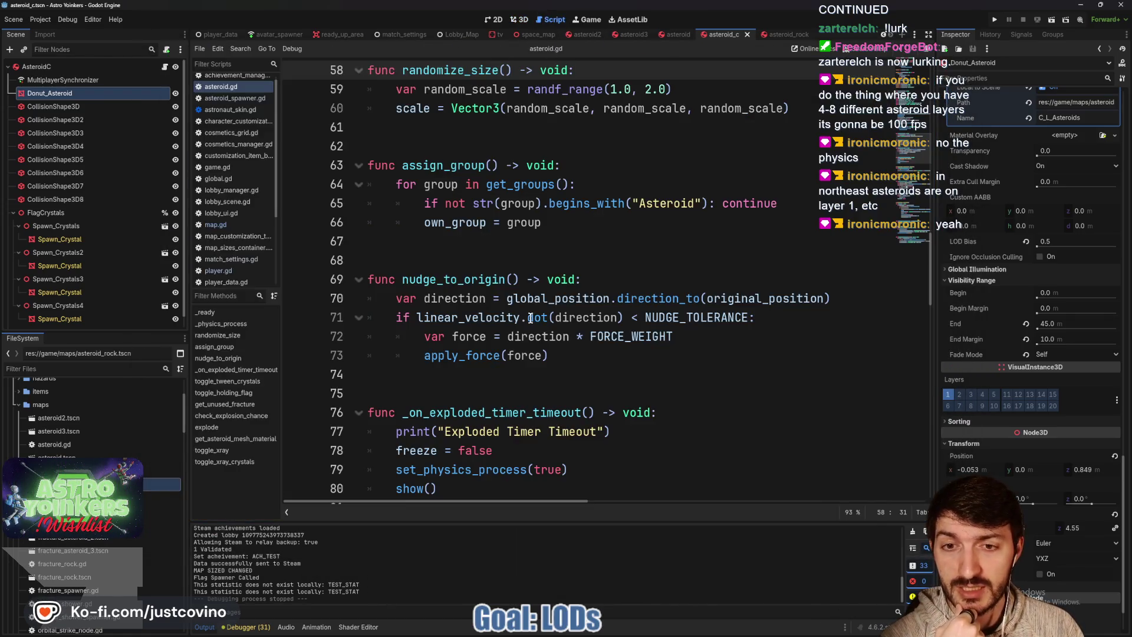
{"action": "left_click", "coordinate": [568, 368]}
{"action": "key", "text": "shift+Up"}
{"action": "key", "text": "shift+Up"}
{"action": "key", "text": "shift+Up"}
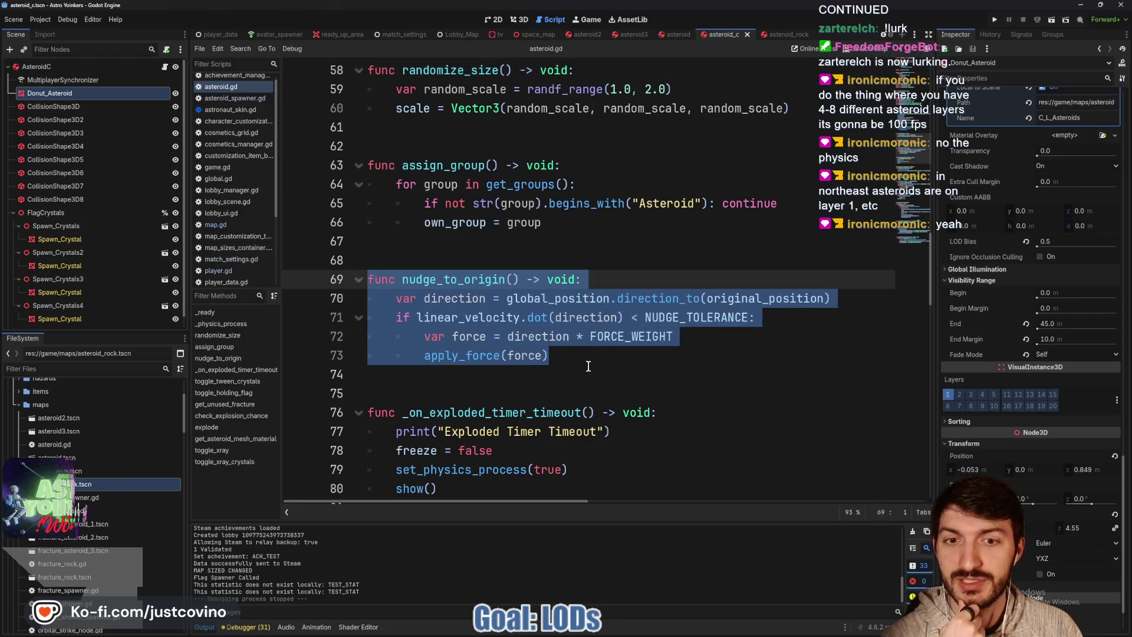
{"action": "left_click", "coordinate": [588, 366]}
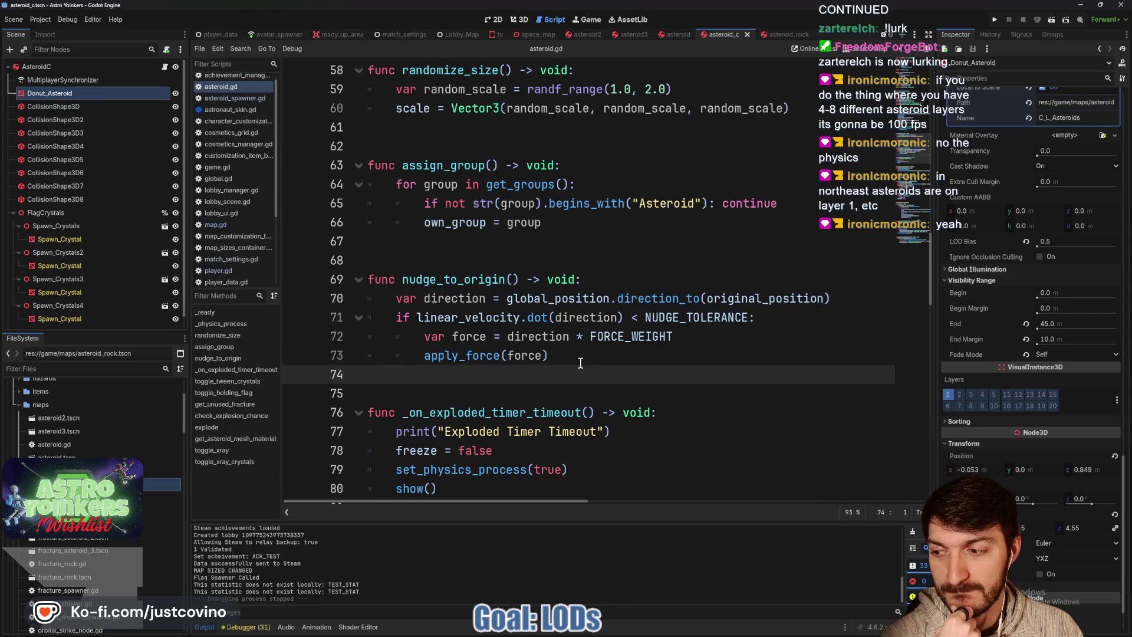
{"action": "left_click_drag", "start_coordinate": [581, 361], "coordinate": [368, 279]}
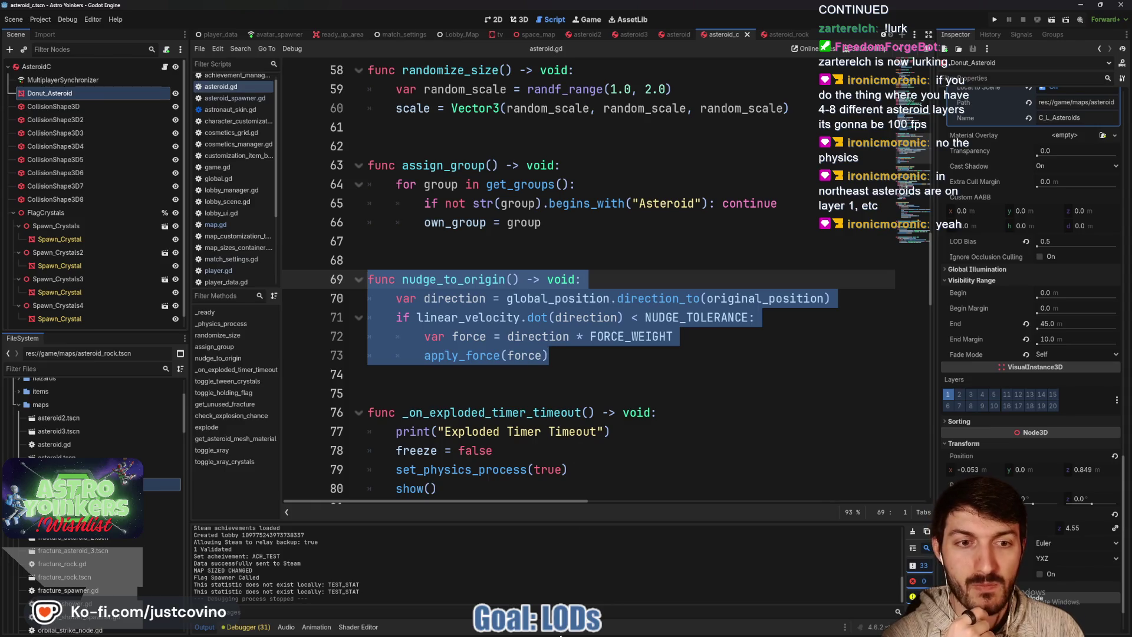
{"action": "mouse_move", "coordinate": [616, 627]}
{"action": "left_click", "coordinate": [656, 589]}
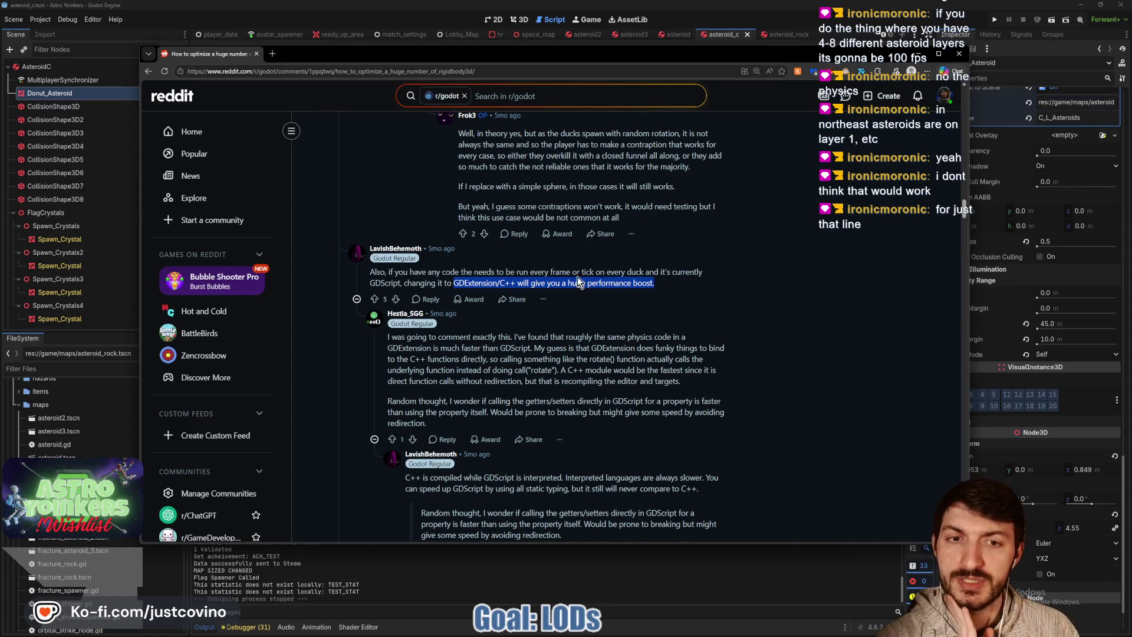
Highlight the per-duck code and direct C++ call explanations while reading on, then return to Godot
{"action": "mouse_move", "coordinate": [609, 272]}
{"action": "left_mouse_down"}
{"action": "mouse_move", "coordinate": [641, 272]}
{"action": "mouse_move", "coordinate": [459, 284]}
{"action": "mouse_move", "coordinate": [650, 285]}
{"action": "left_mouse_up"}
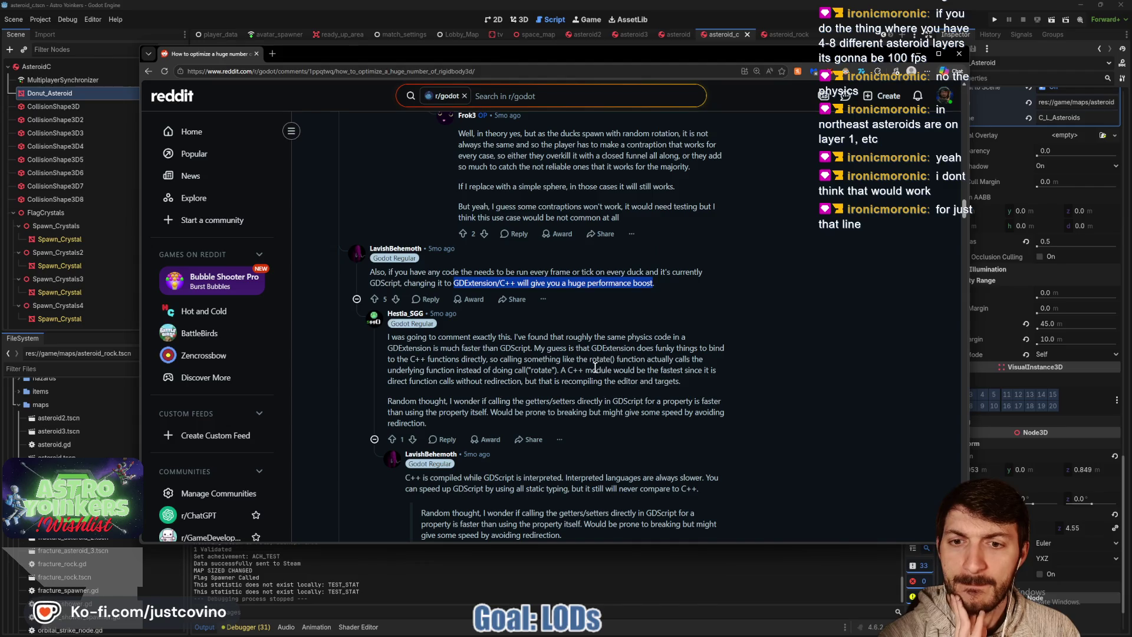
{"action": "scroll", "coordinate": [477, 352], "scroll_direction": "down", "scroll_amount": 1}
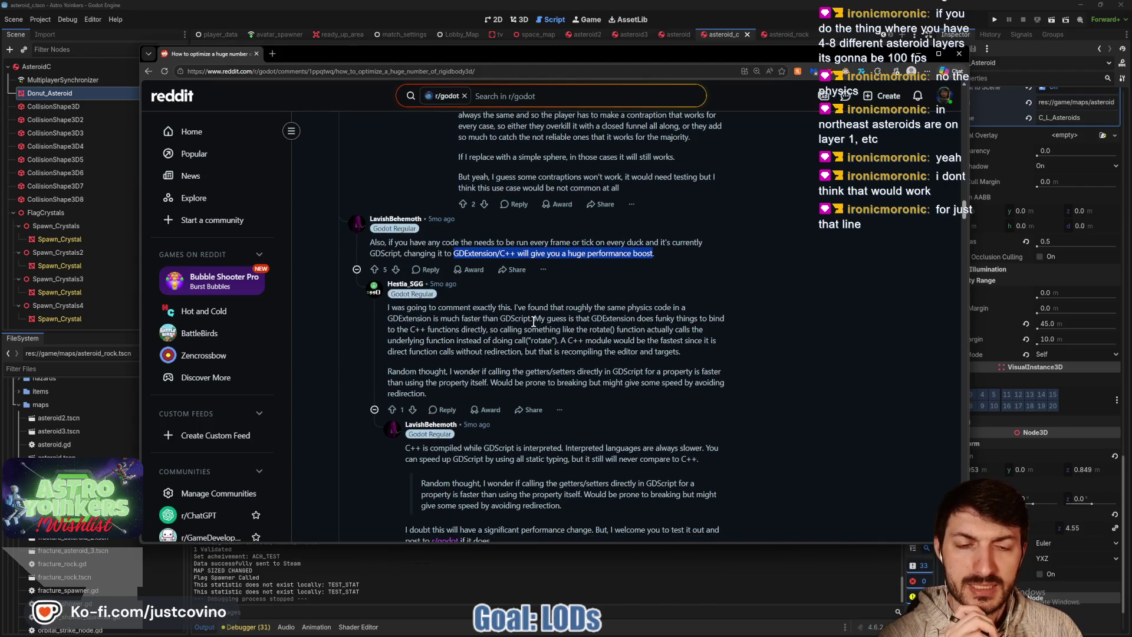
{"action": "mouse_move", "coordinate": [396, 329]}
{"action": "left_mouse_down"}
{"action": "mouse_move", "coordinate": [623, 339]}
{"action": "mouse_move", "coordinate": [551, 350]}
{"action": "mouse_move", "coordinate": [579, 343]}
{"action": "left_mouse_up"}
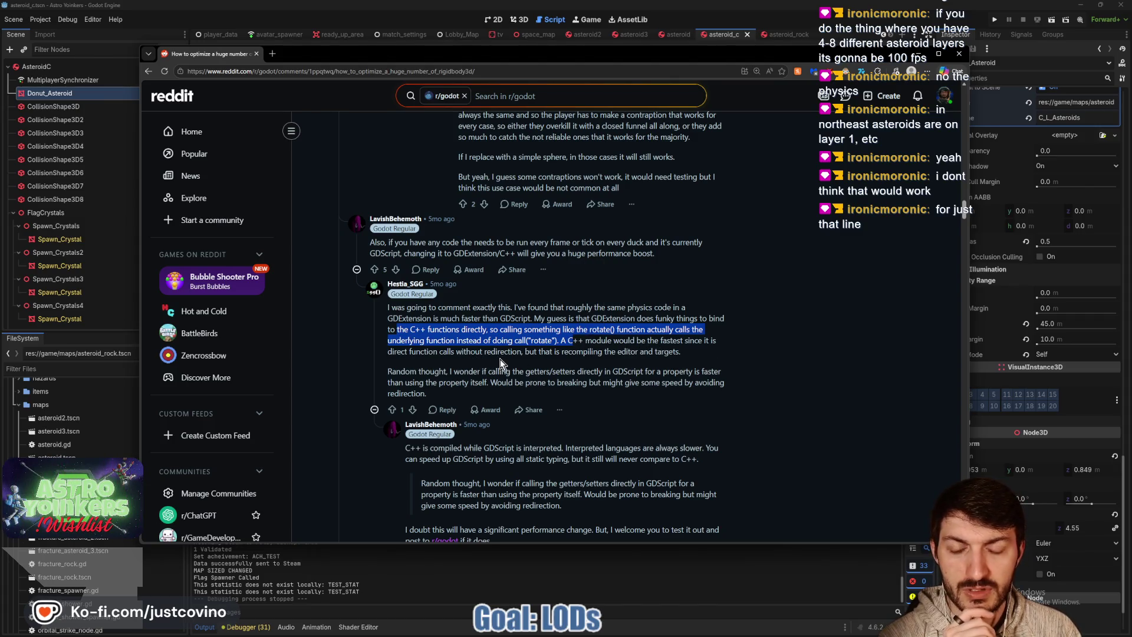
{"action": "scroll", "coordinate": [503, 359], "scroll_direction": "down", "scroll_amount": 2}
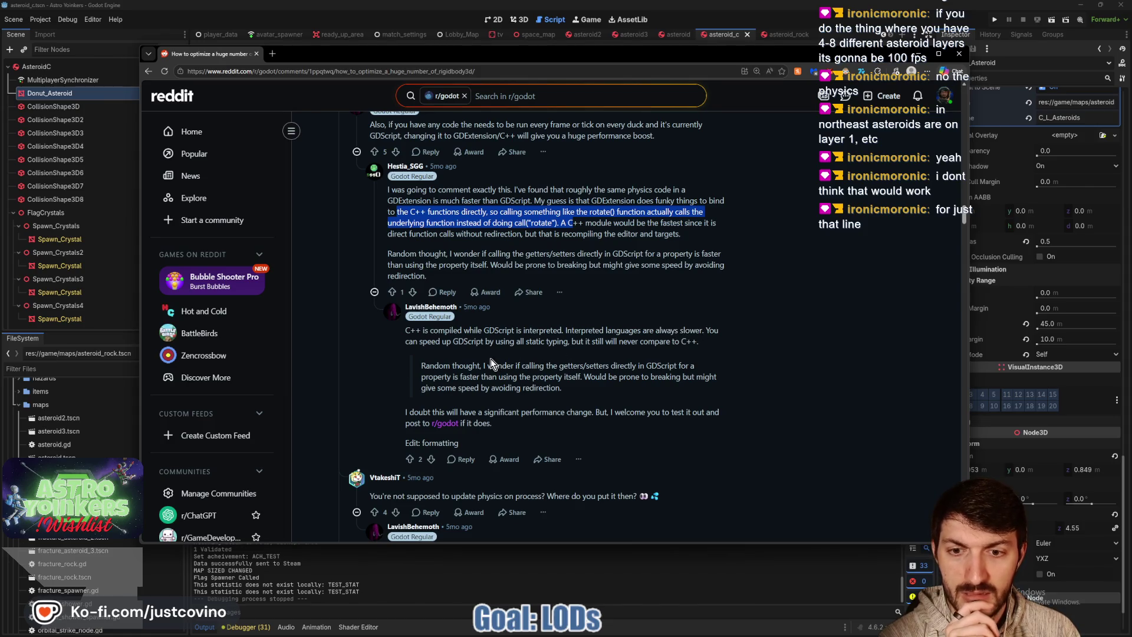
{"action": "scroll", "coordinate": [490, 358], "scroll_direction": "down", "scroll_amount": 1}
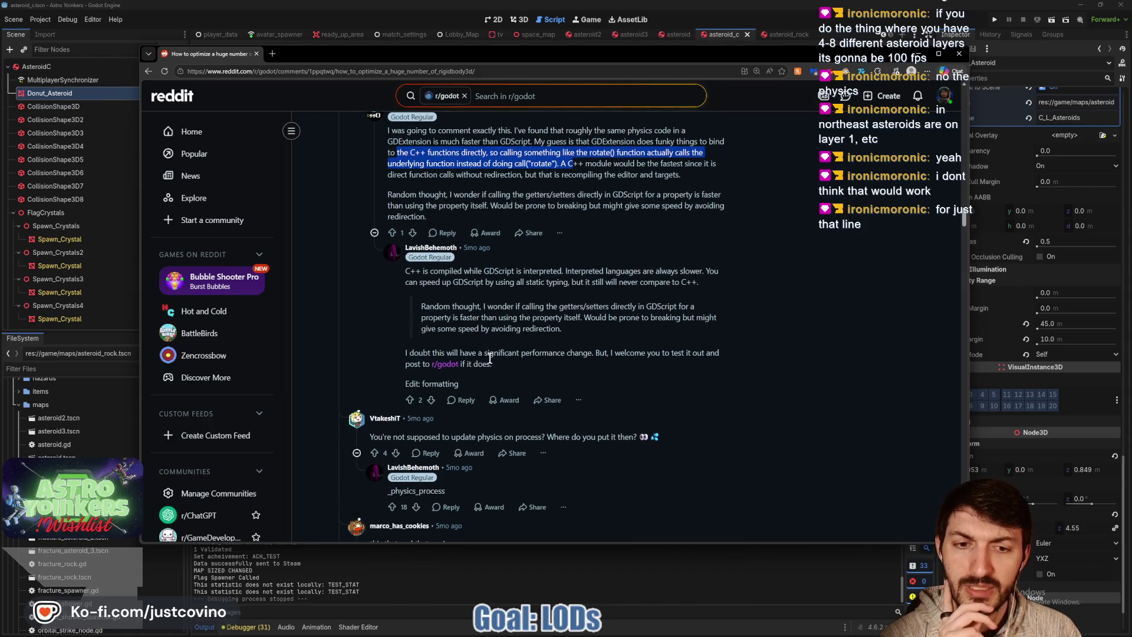
{"action": "scroll", "coordinate": [490, 358], "scroll_direction": "down", "scroll_amount": 1}
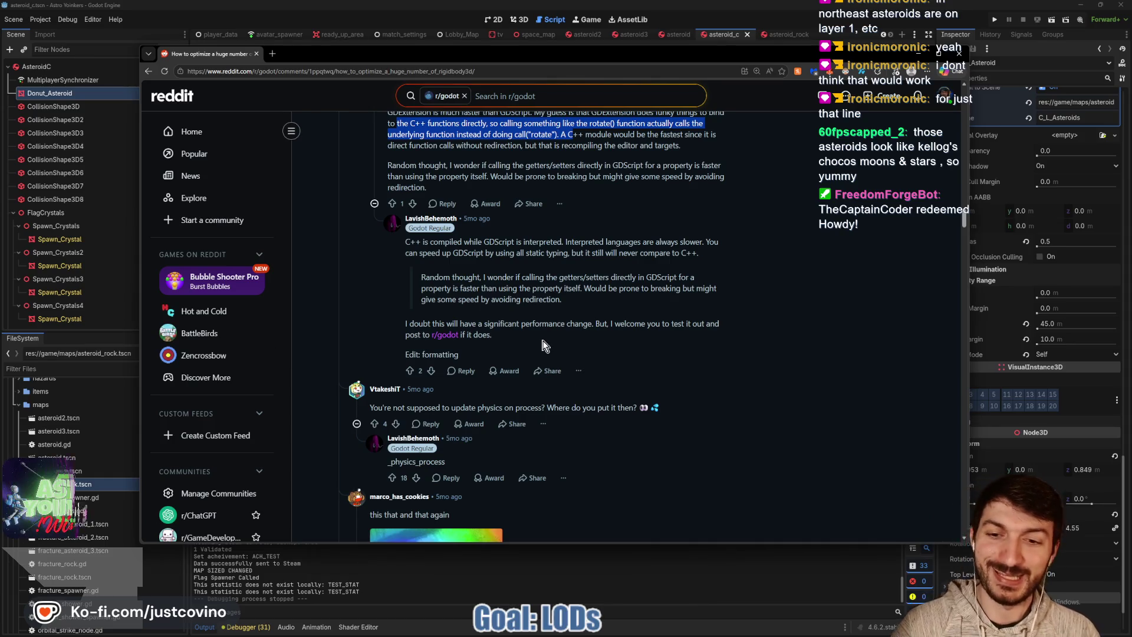
{"action": "scroll", "coordinate": [541, 337], "scroll_direction": "down", "scroll_amount": 3}
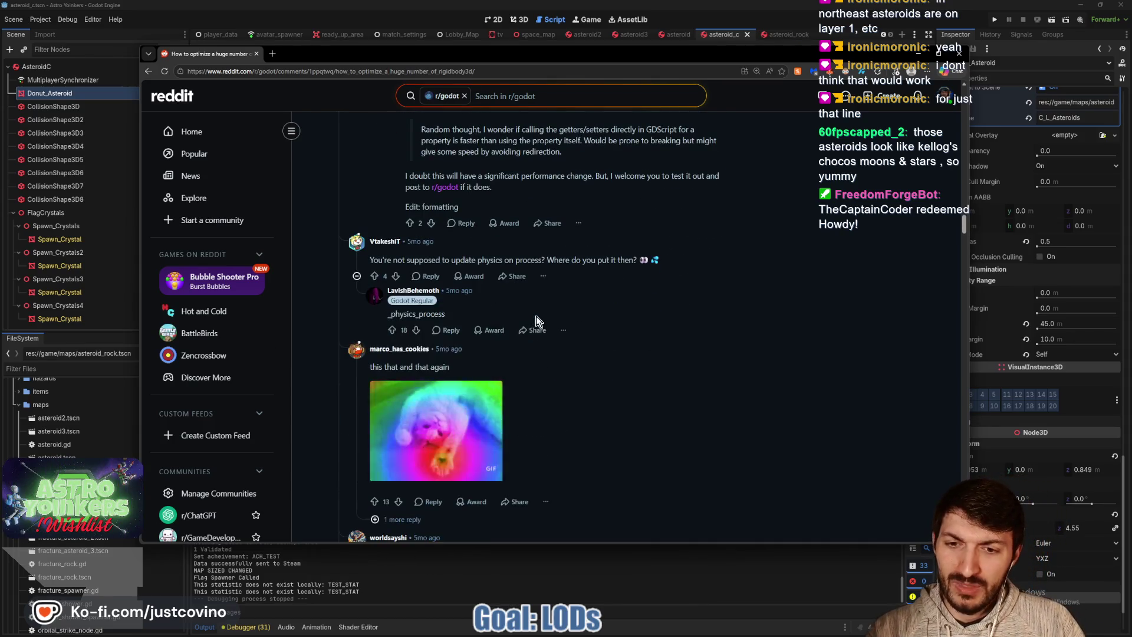
{"action": "scroll", "coordinate": [536, 317], "scroll_direction": "up", "scroll_amount": 3}
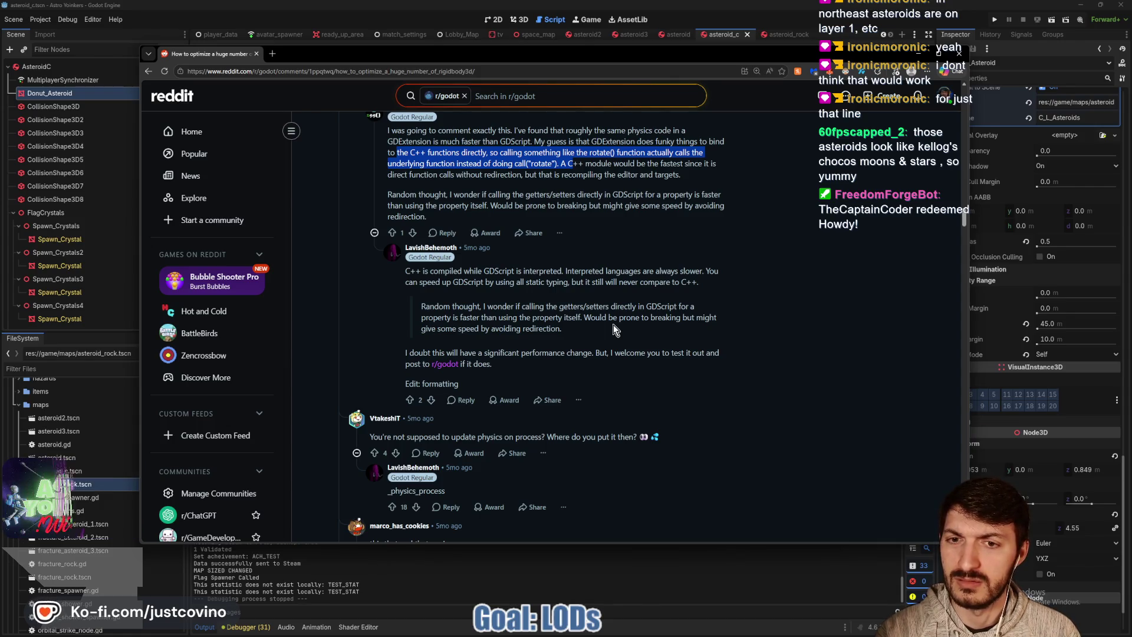
{"action": "left_click", "coordinate": [553, 594]}
Search the Asset Library for 'C++', then 'GDExtension C++', and clear the search box
{"action": "left_click", "coordinate": [633, 22]}
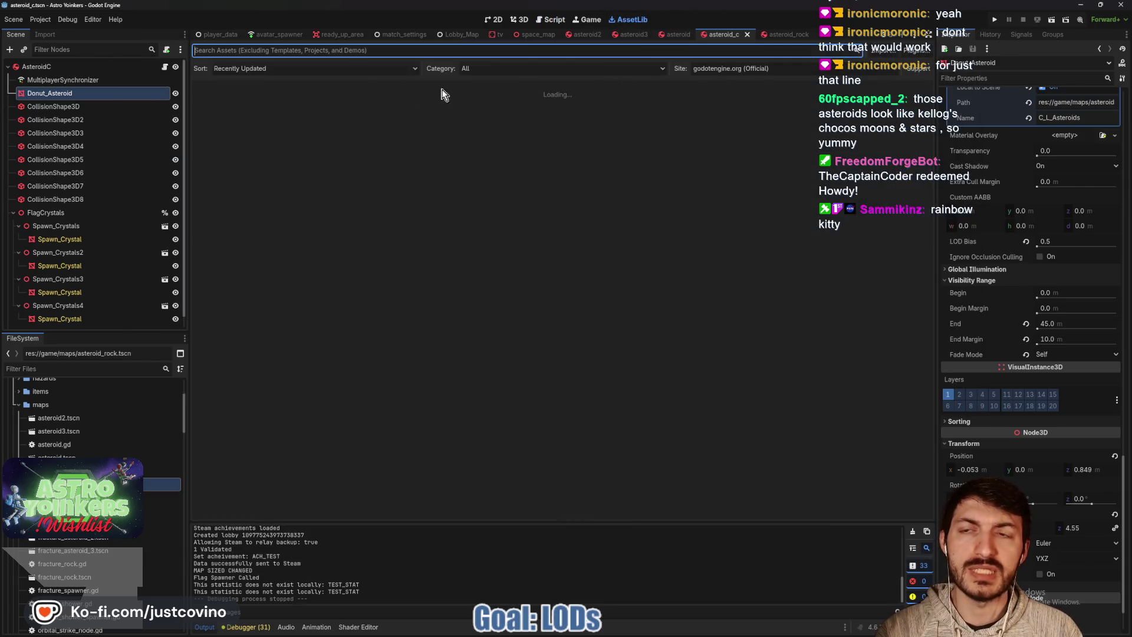
{"action": "left_click", "coordinate": [312, 51]}
{"action": "type", "text": "C++"}
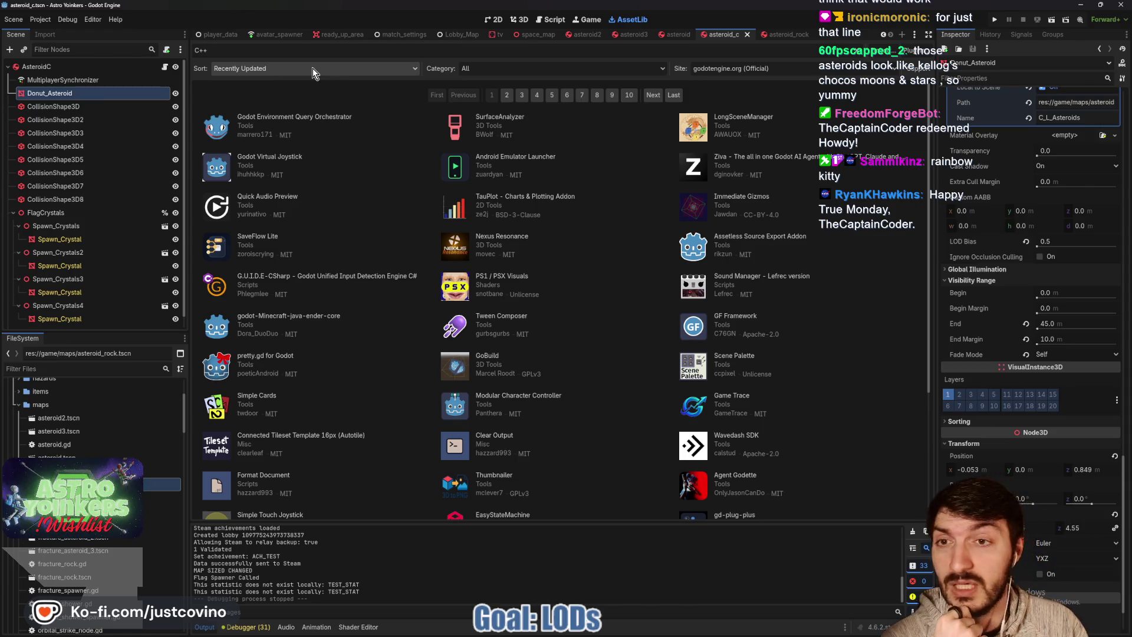
{"action": "key", "text": "BackSpace"}
{"action": "key", "text": "BackSpace"}
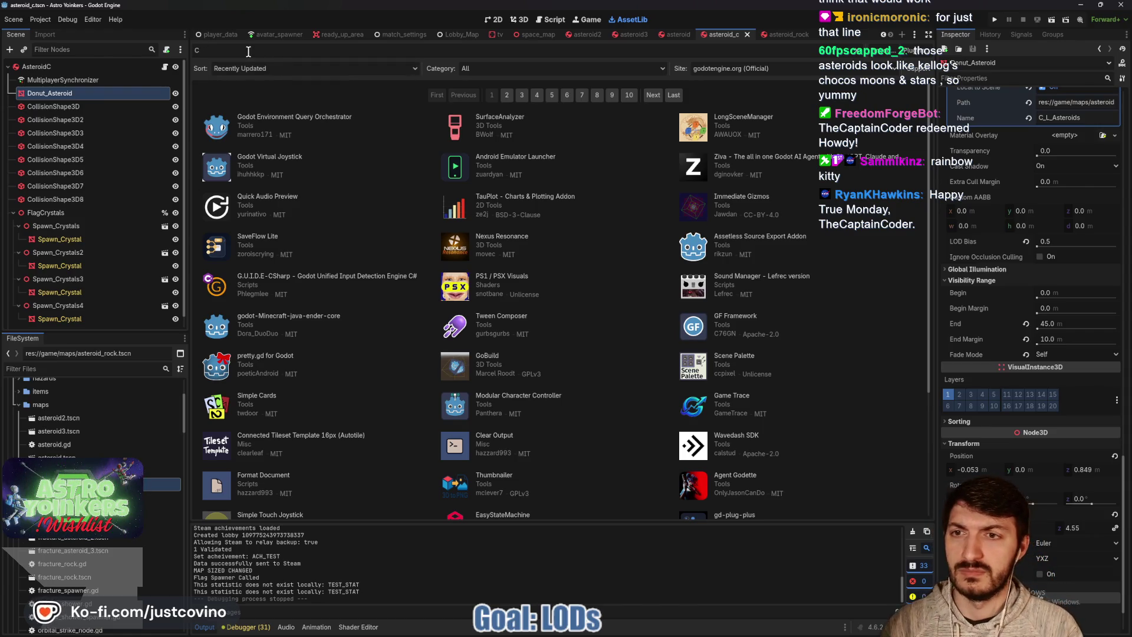
{"action": "key", "text": "BackSpace"}
{"action": "type", "text": "GDEx"}
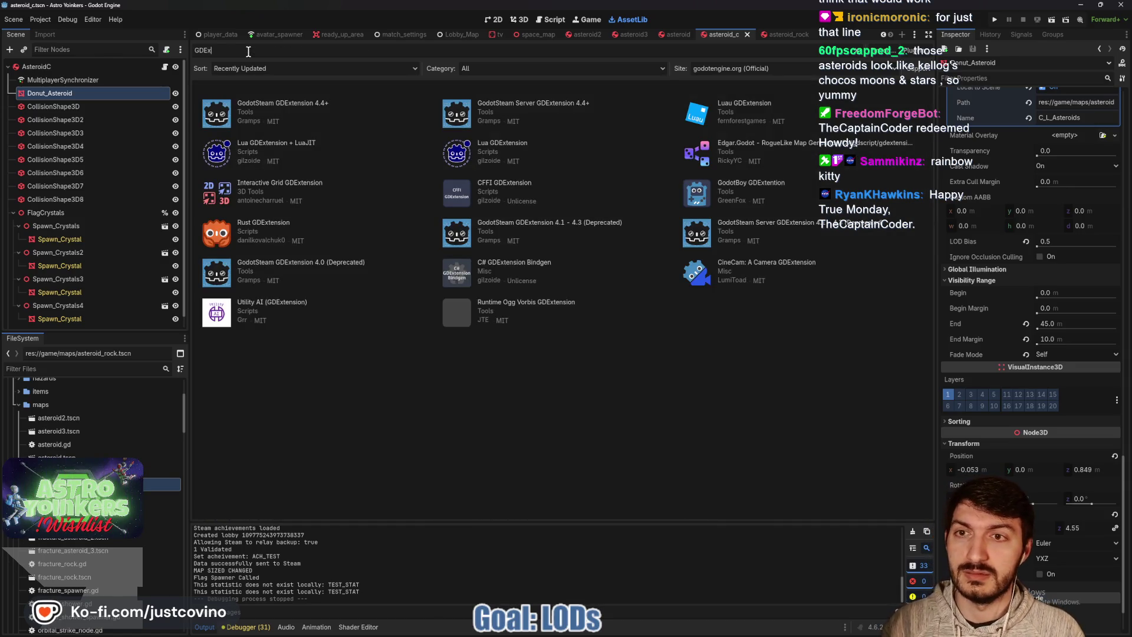
{"action": "type", "text": "tension C"}
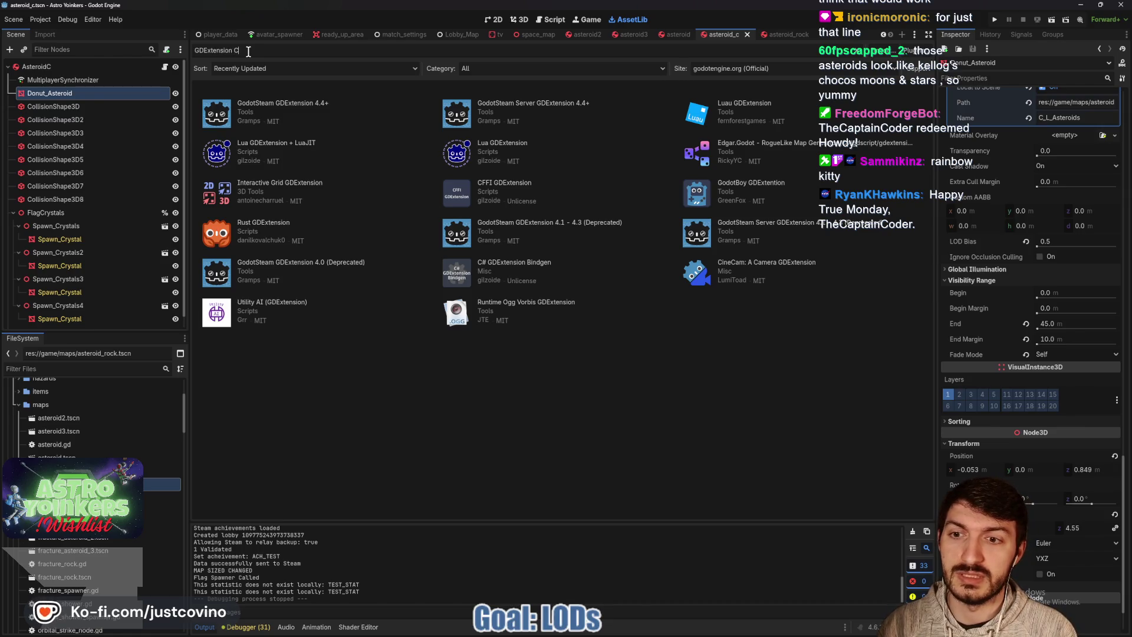
{"action": "type", "text": "++"}
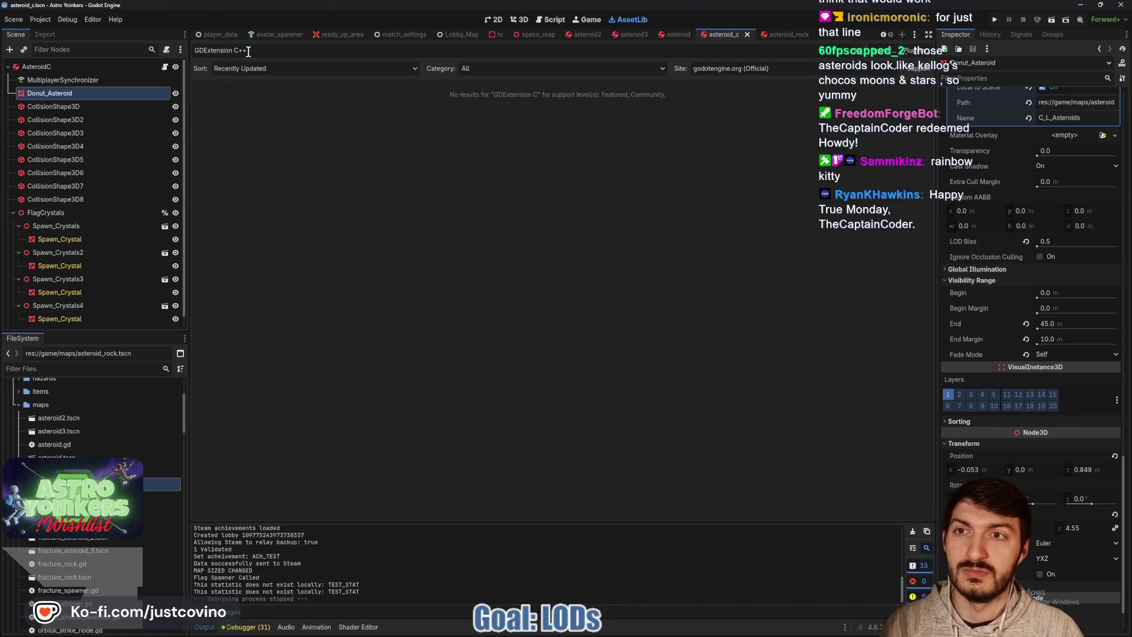
{"action": "key", "text": "ctrl+a"}
{"action": "key", "text": "BackSpace"}
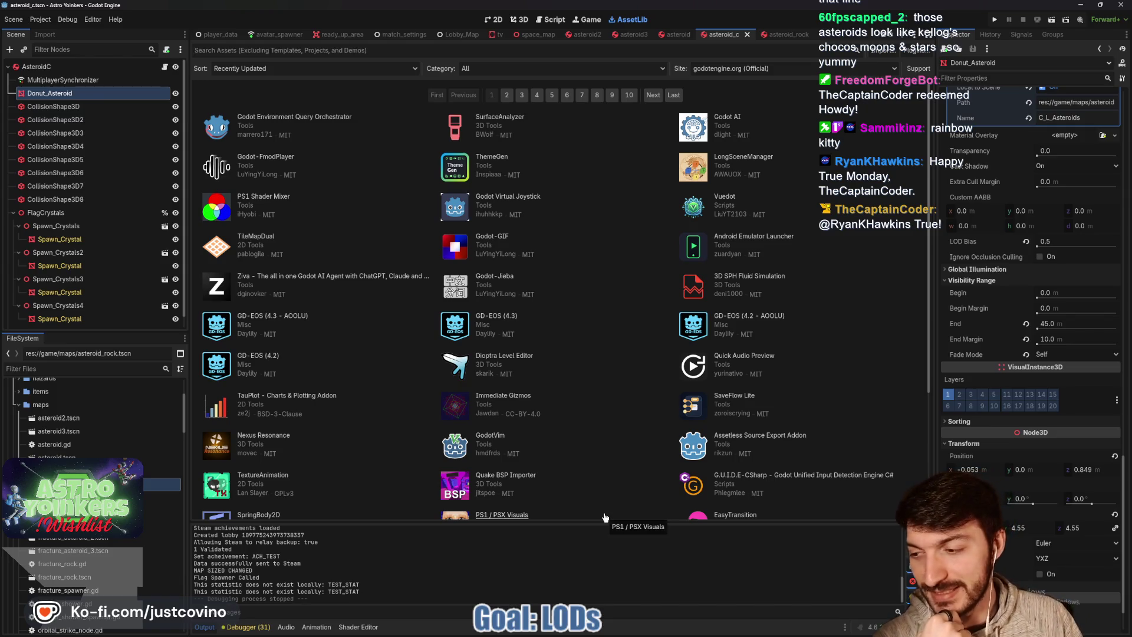
Bring the Reddit rigid-body thread back in front of Godot
{"action": "mouse_move", "coordinate": [661, 631]}
{"action": "mouse_move", "coordinate": [619, 628]}
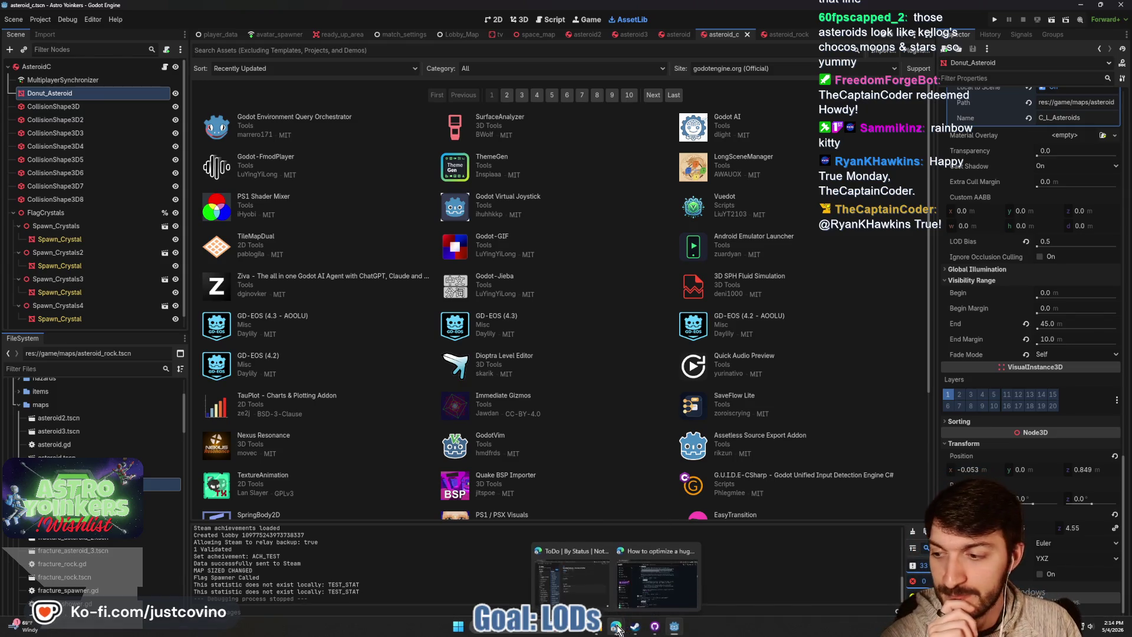
{"action": "left_click", "coordinate": [658, 575]}
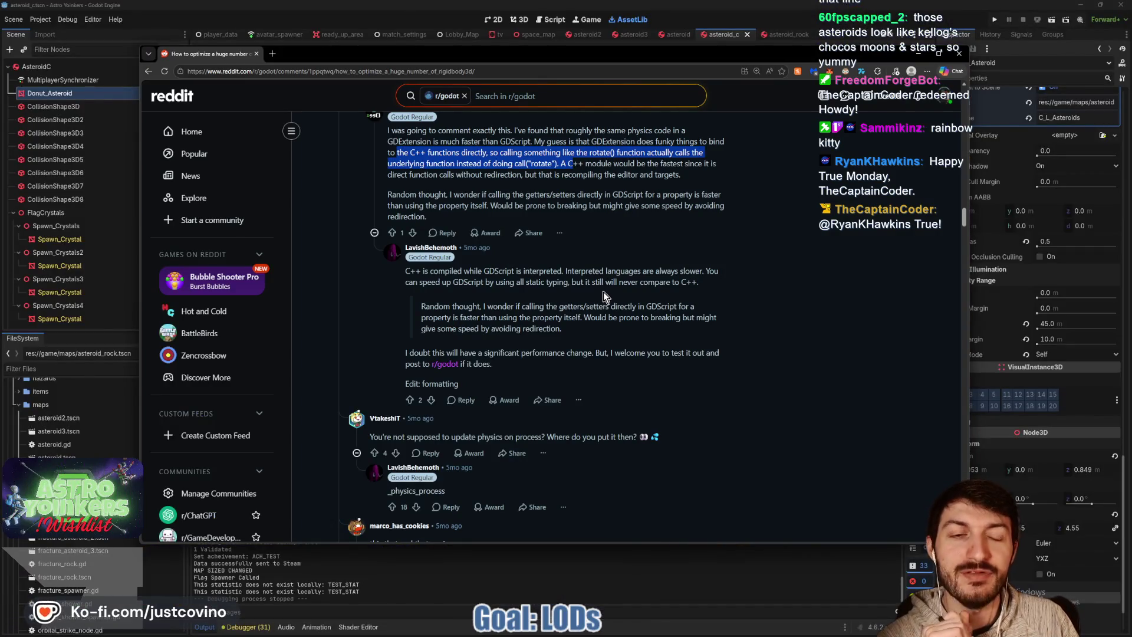
Highlight 'GDExtension' and 'C++ functions directly' in the reply, then switch back to Godot
{"action": "scroll", "coordinate": [555, 273], "scroll_direction": "up", "scroll_amount": 3}
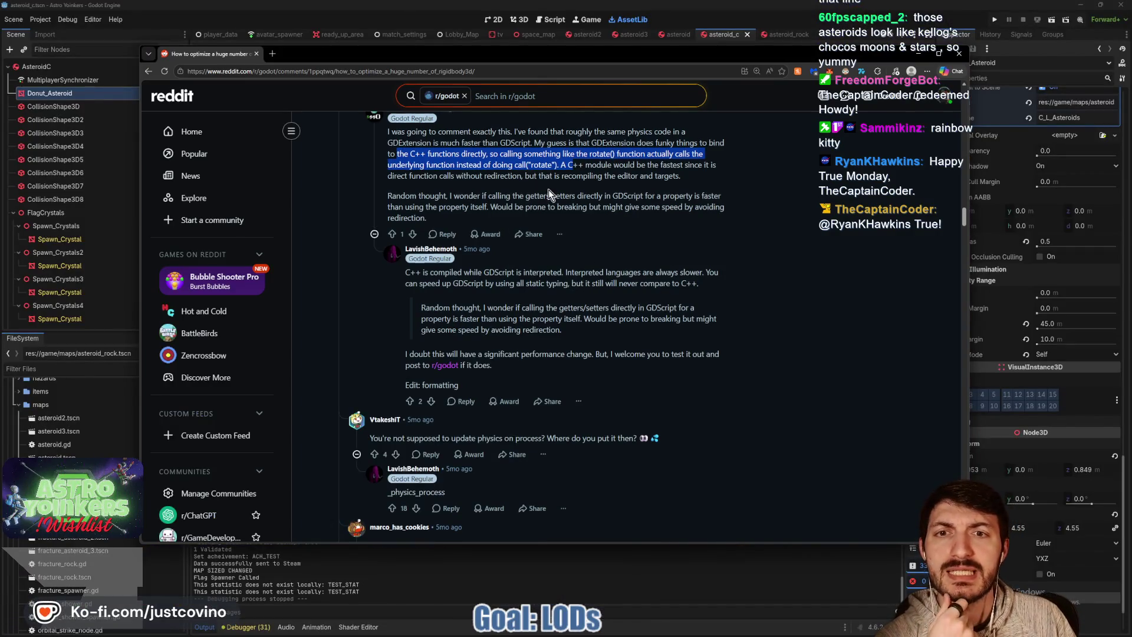
{"action": "double_click", "coordinate": [613, 289]}
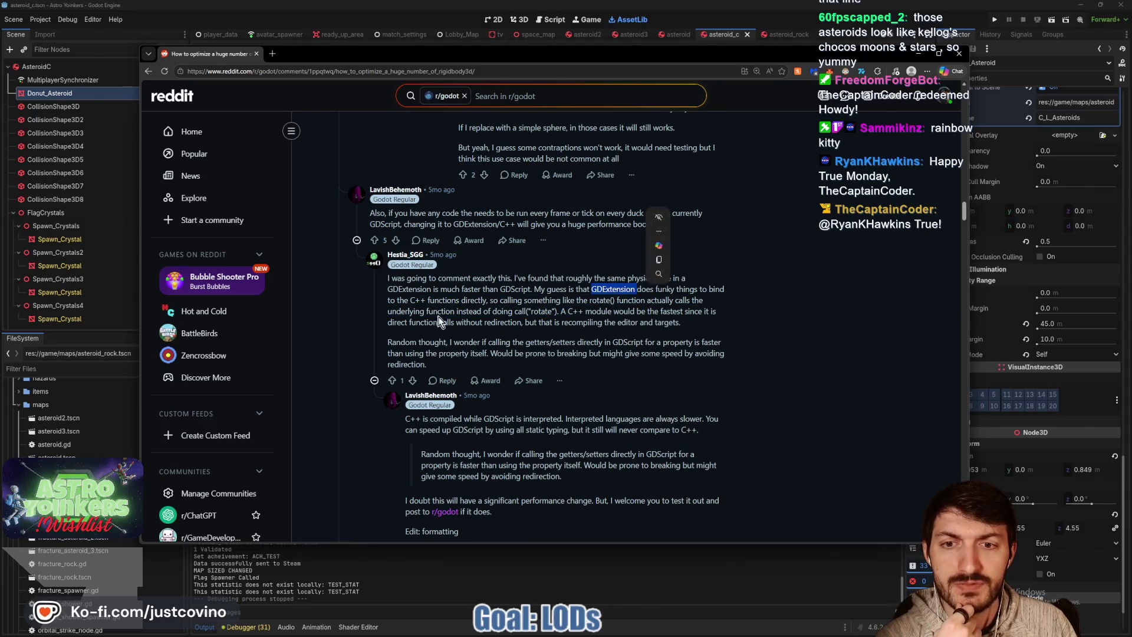
{"action": "left_click_drag", "start_coordinate": [410, 300], "coordinate": [489, 300]}
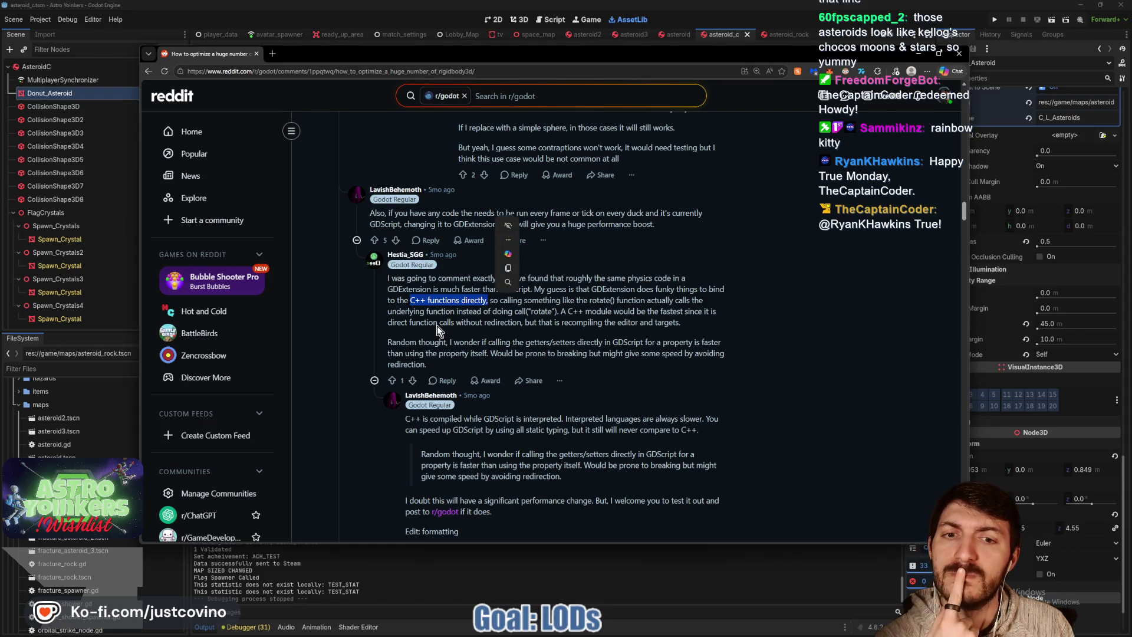
{"action": "mouse_move", "coordinate": [465, 279]}
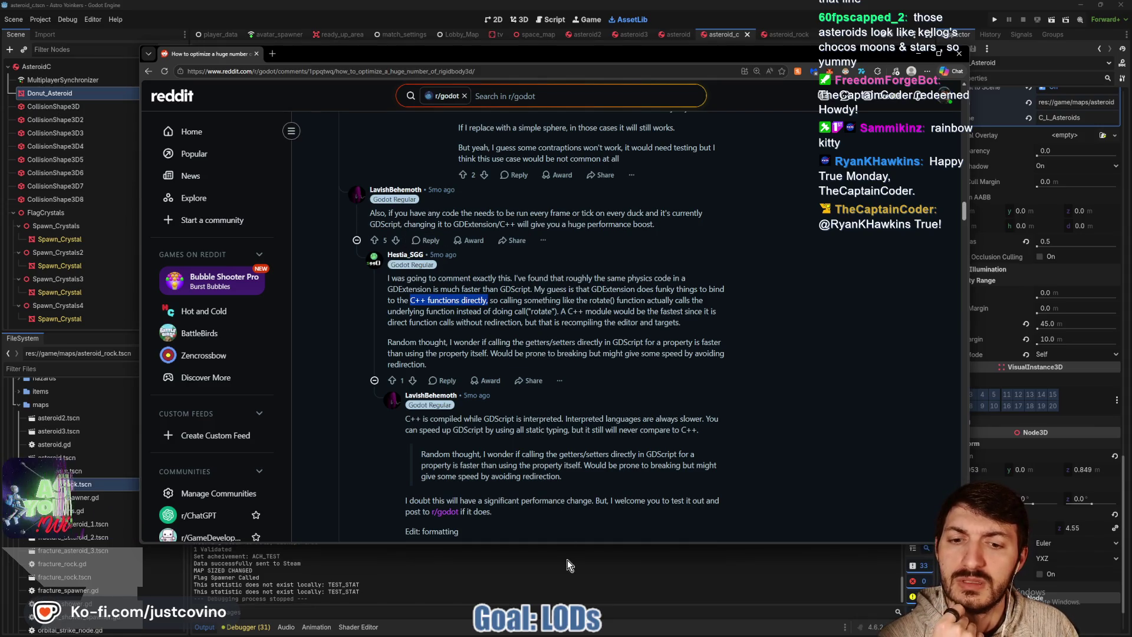
{"action": "key", "text": "alt+Tab"}
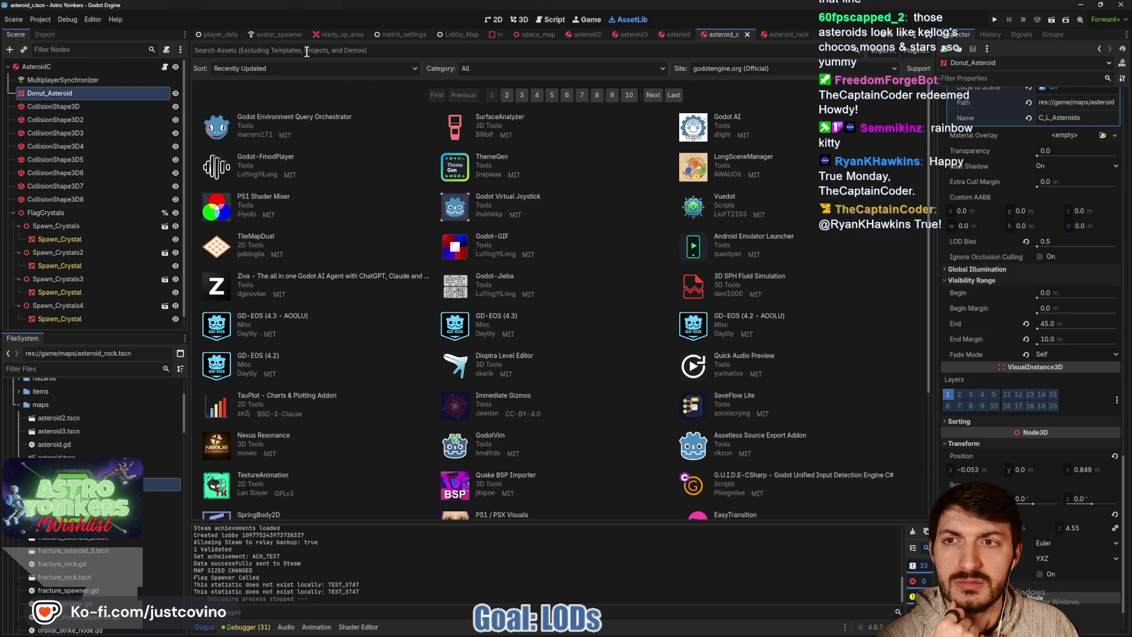
Filter the Asset Library with 'GDE', then switch to the asteroid's 3D view
{"action": "type", "text": "GDe"}
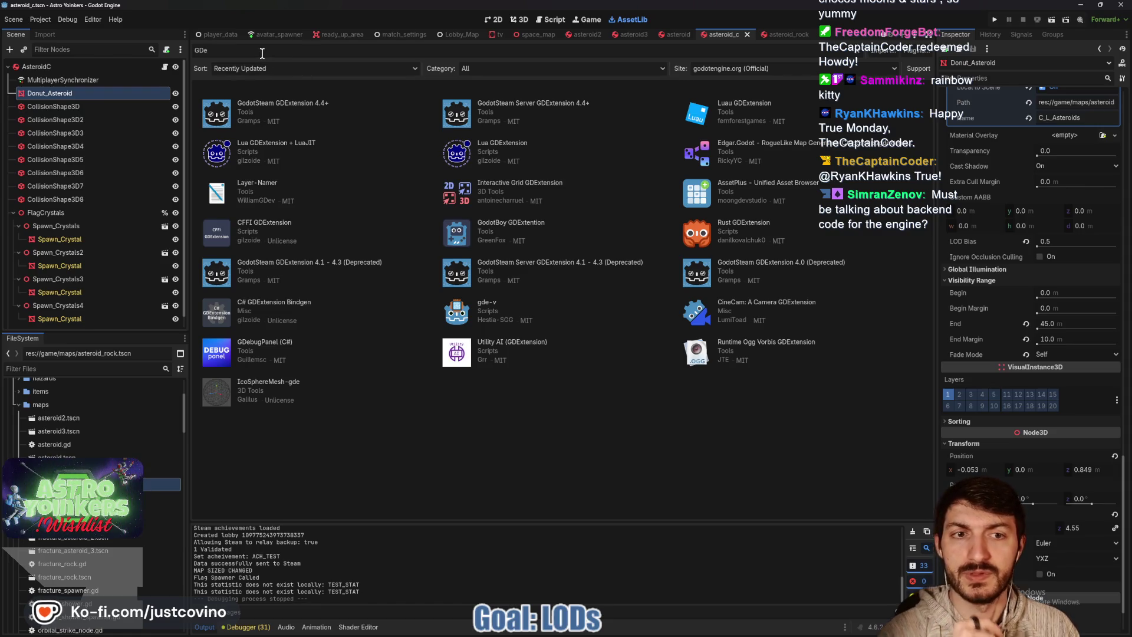
{"action": "key", "text": "BackSpace"}
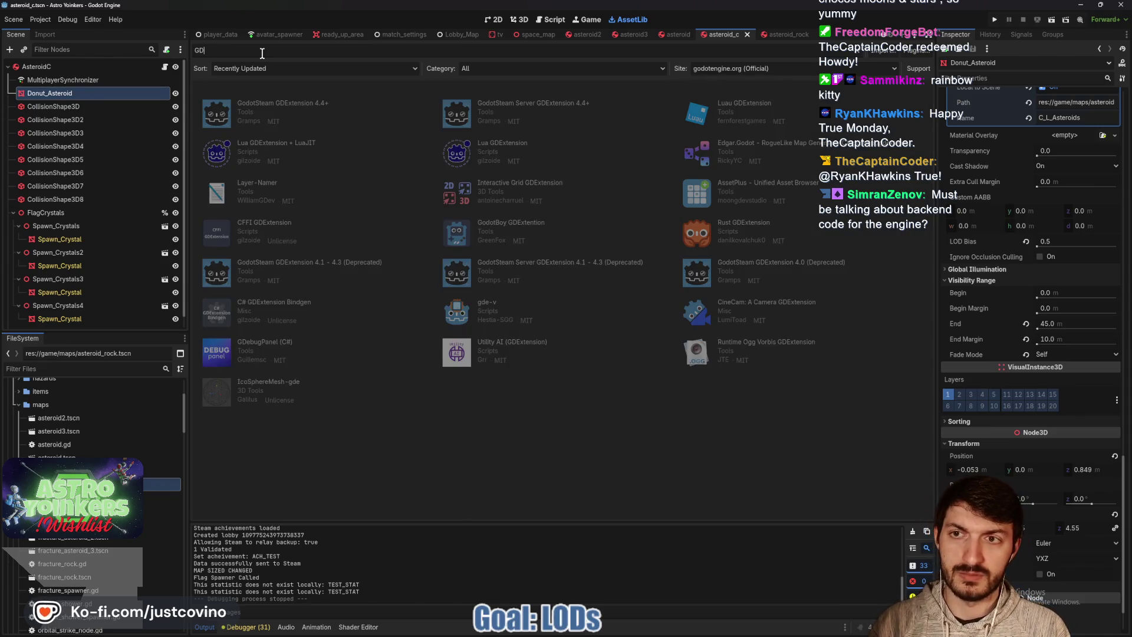
{"action": "type", "text": "E"}
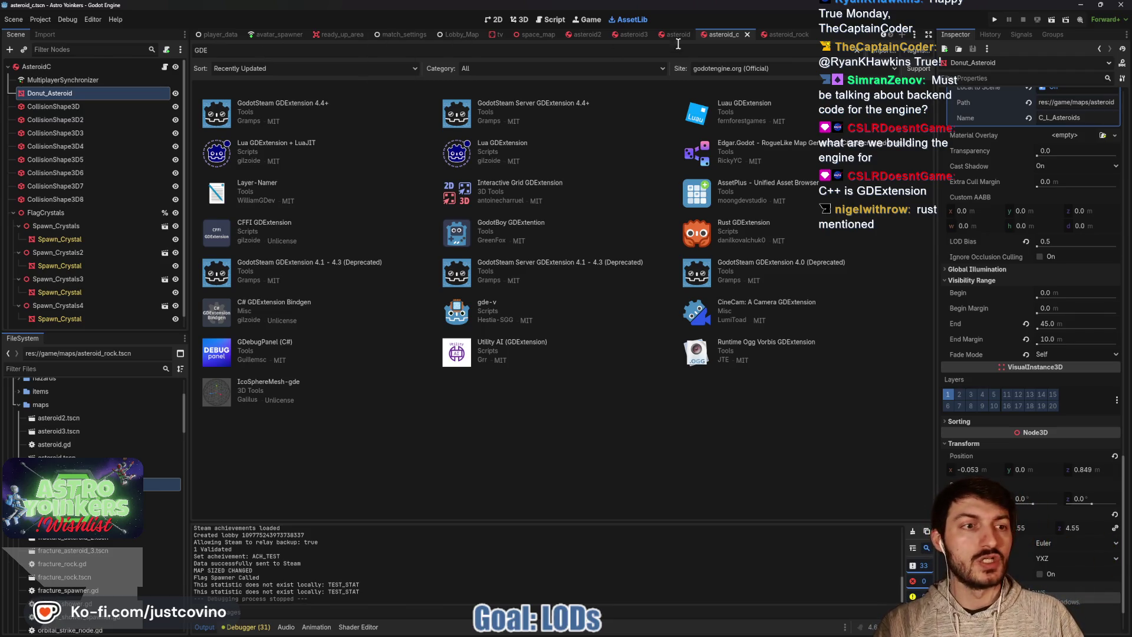
{"action": "left_click", "coordinate": [521, 21]}
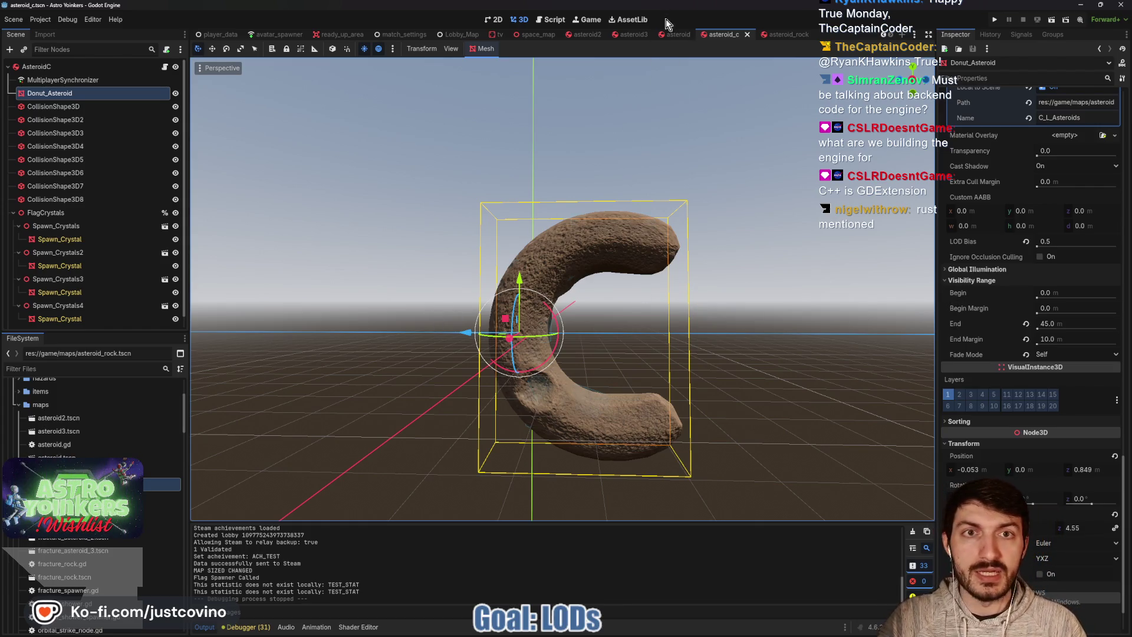
Open the asteroid2 scene and zoom the viewport in and out to check its LODs
{"action": "left_click", "coordinate": [584, 34]}
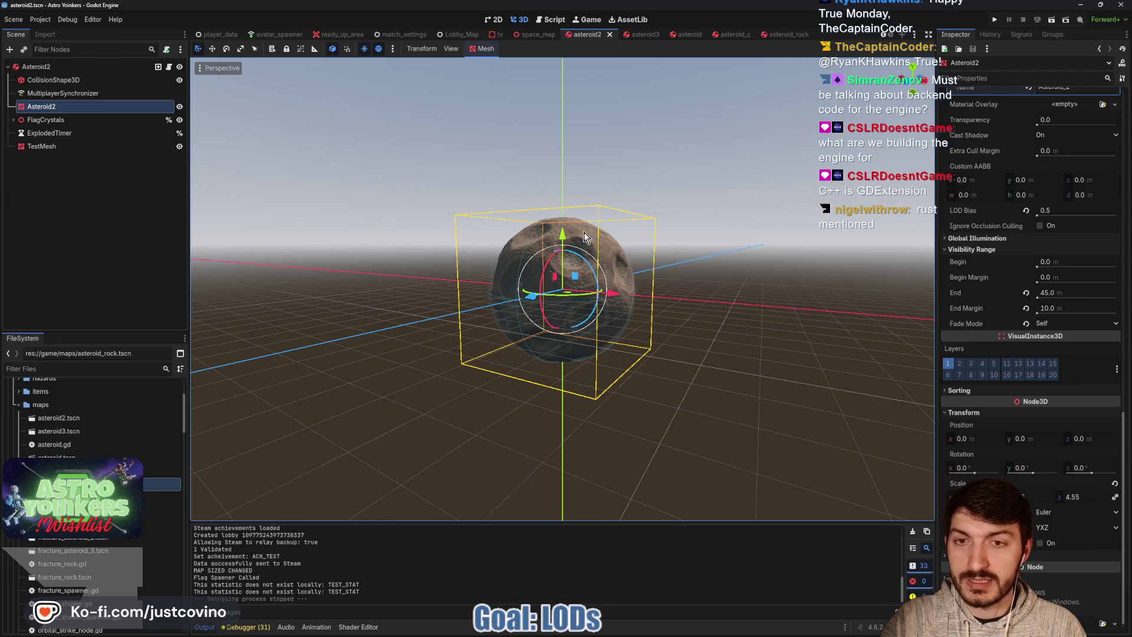
{"action": "scroll", "coordinate": [633, 275], "scroll_direction": "down", "scroll_amount": 5}
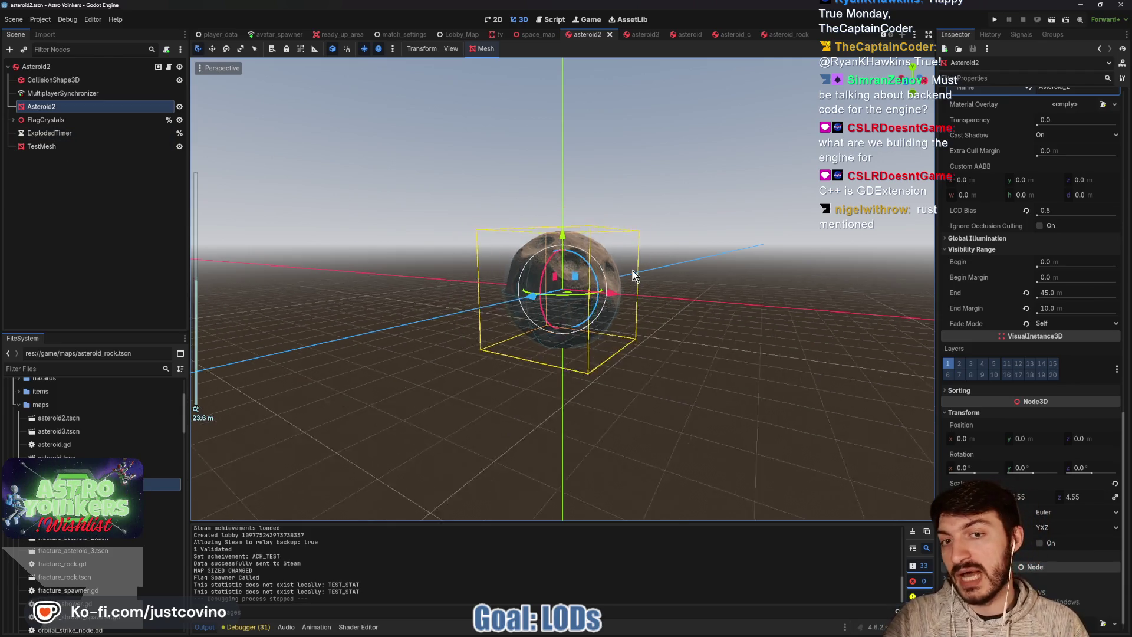
{"action": "scroll", "coordinate": [633, 276], "scroll_direction": "down", "scroll_amount": 2}
{"action": "left_click", "coordinate": [721, 239]}
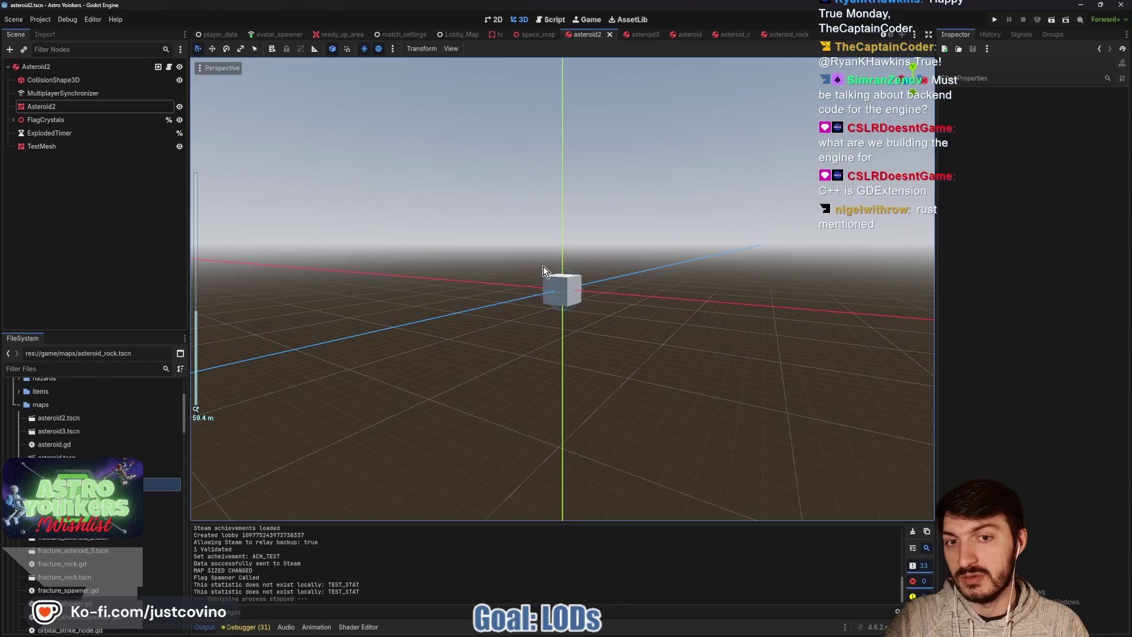
{"action": "scroll", "coordinate": [649, 298], "scroll_direction": "up", "scroll_amount": 14}
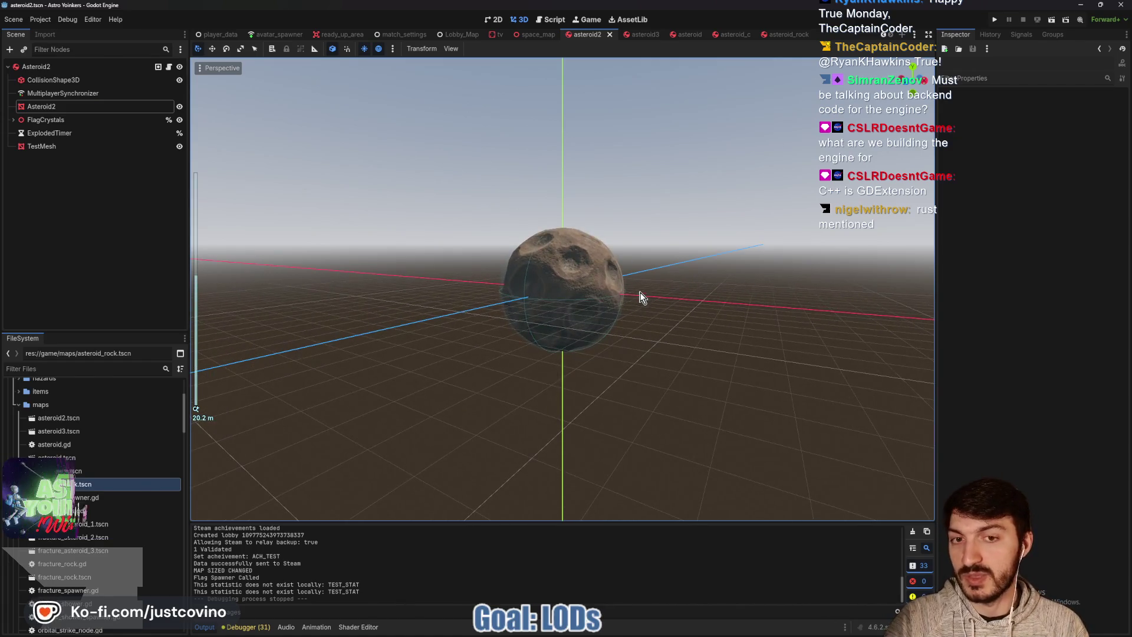
{"action": "scroll", "coordinate": [640, 298], "scroll_direction": "up", "scroll_amount": 10}
{"action": "scroll", "coordinate": [642, 292], "scroll_direction": "down", "scroll_amount": 14}
{"action": "scroll", "coordinate": [641, 292], "scroll_direction": "down", "scroll_amount": 20}
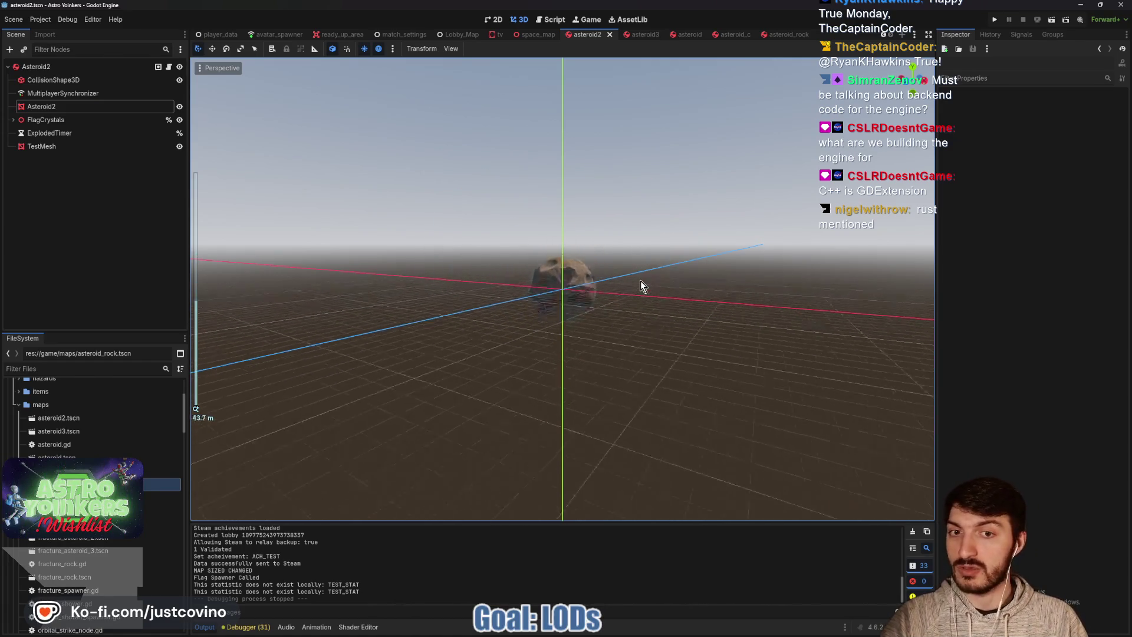
{"action": "scroll", "coordinate": [643, 286], "scroll_direction": "up", "scroll_amount": 14}
{"action": "scroll", "coordinate": [642, 286], "scroll_direction": "up", "scroll_amount": 8}
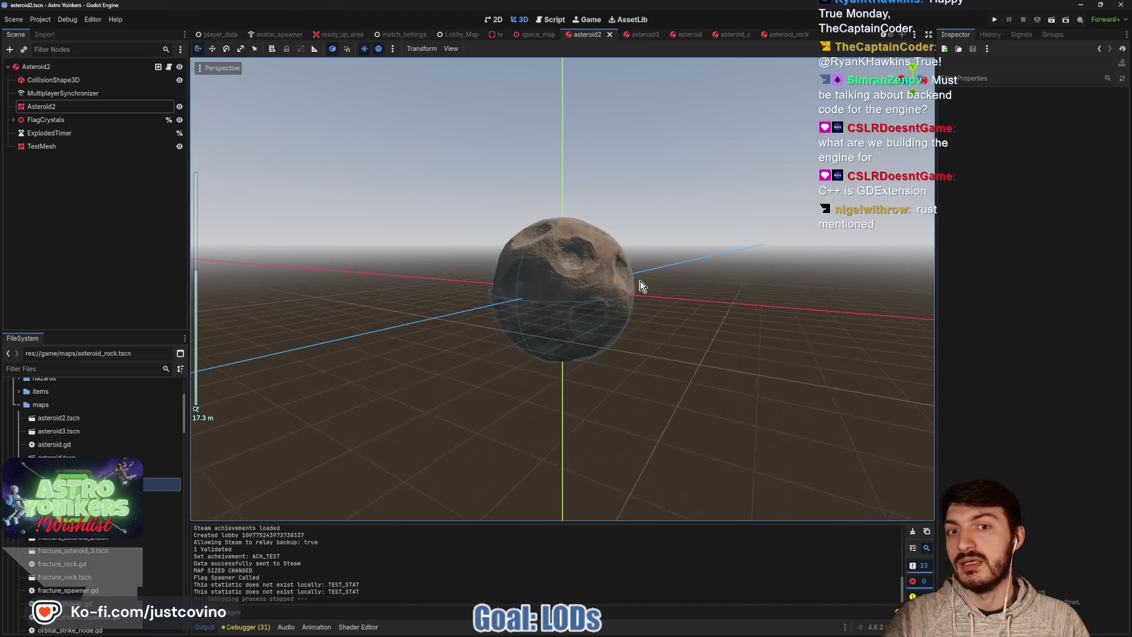
Open Project Settings from the Project menu to review the physics settings
{"action": "scroll", "coordinate": [641, 286], "scroll_direction": "down", "scroll_amount": 18}
{"action": "scroll", "coordinate": [642, 286], "scroll_direction": "up", "scroll_amount": 20}
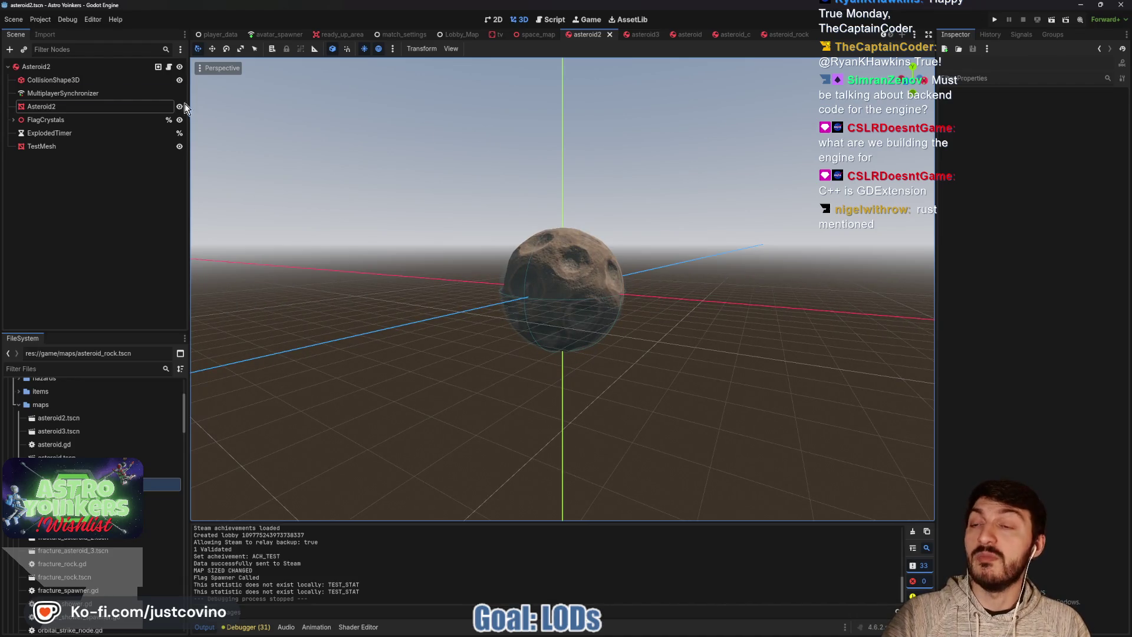
{"action": "left_click", "coordinate": [39, 19]}
{"action": "left_click", "coordinate": [53, 30]}
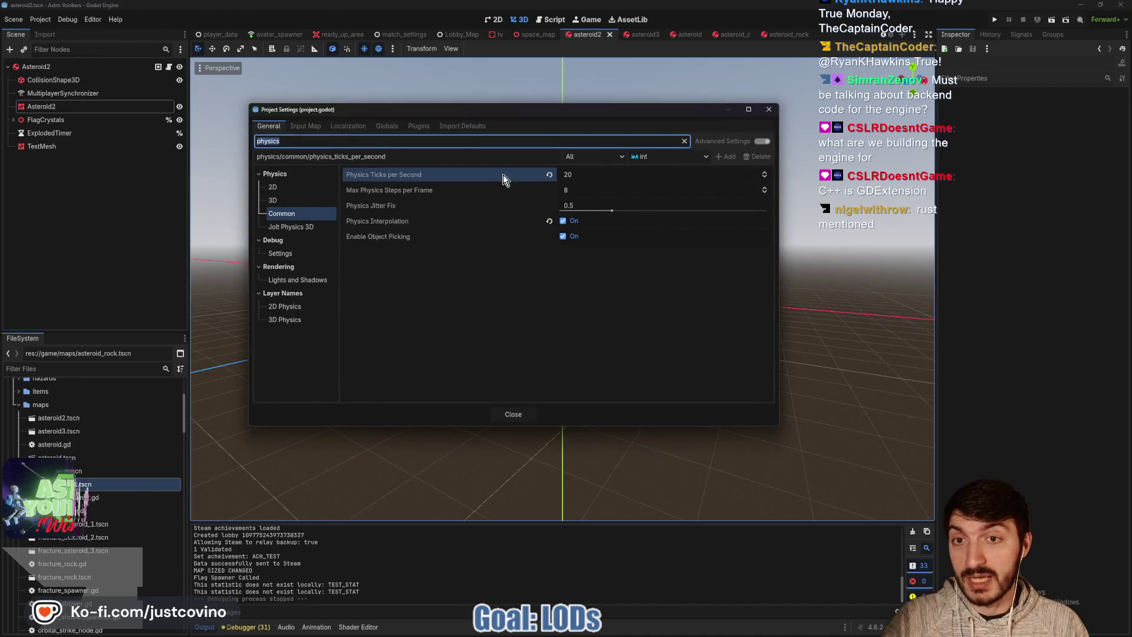
{"action": "mouse_move", "coordinate": [437, 175]}
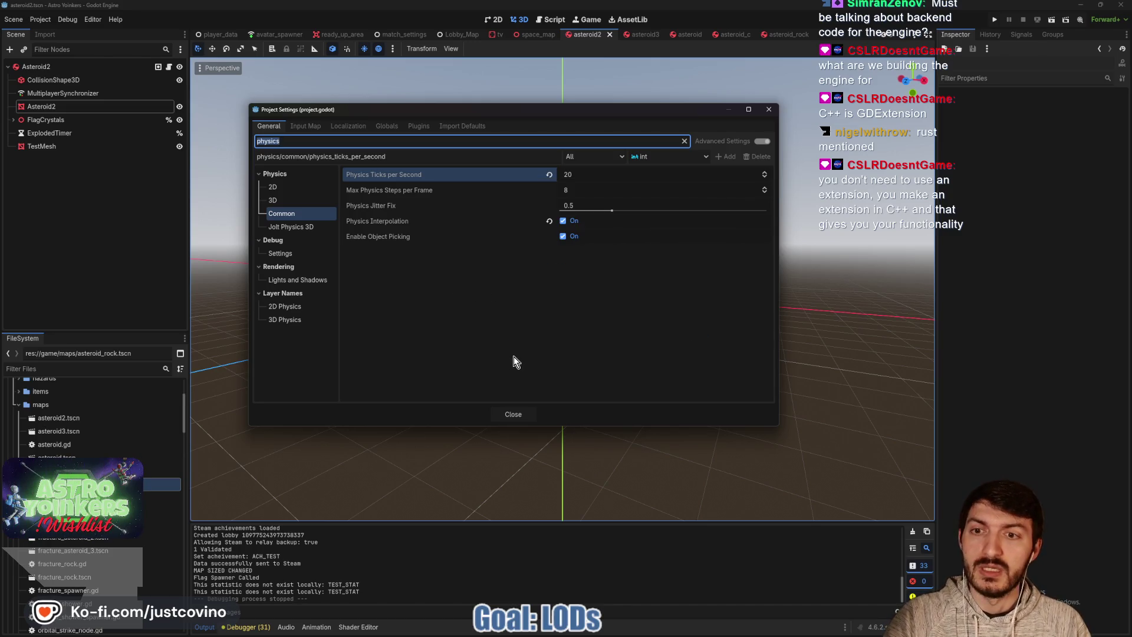
{"action": "left_click", "coordinate": [514, 414]}
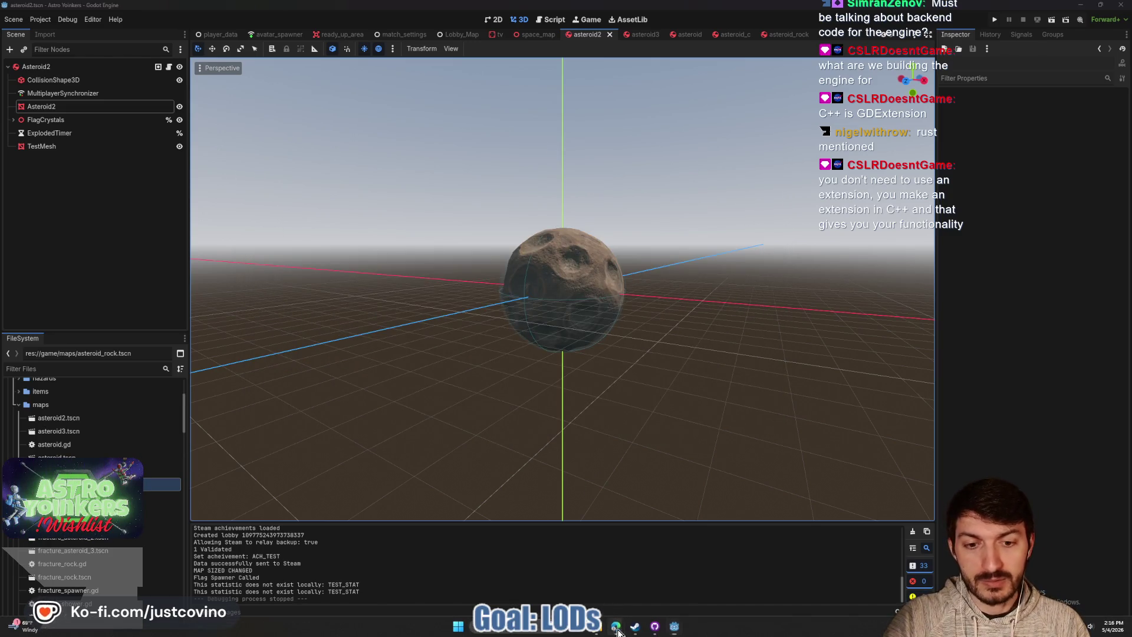
{"action": "left_click", "coordinate": [616, 627]}
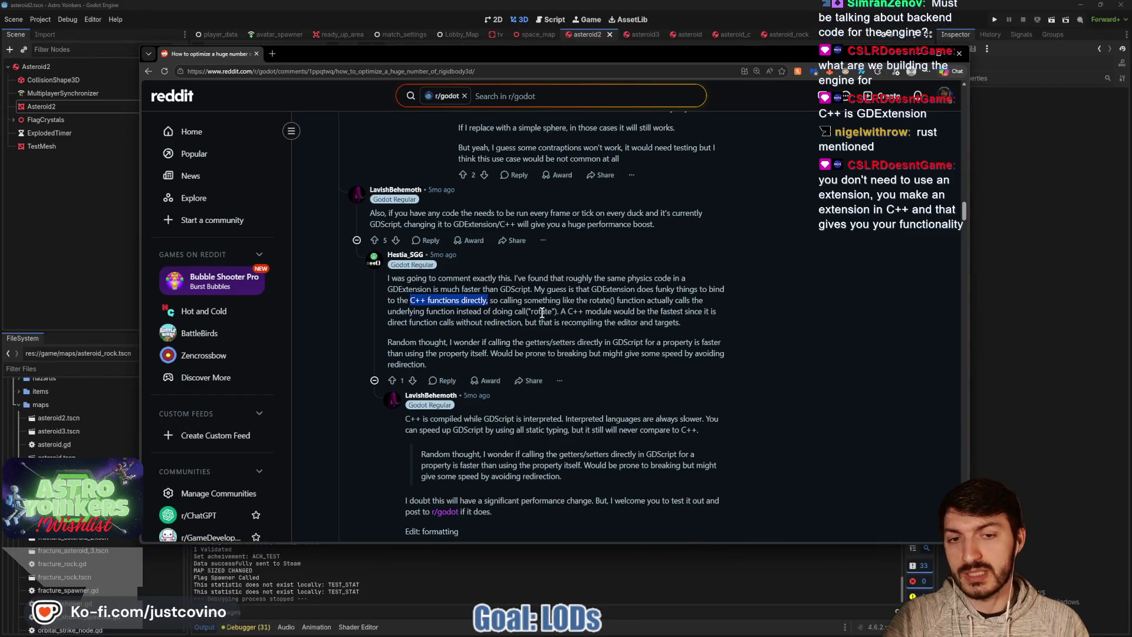
{"action": "left_click", "coordinate": [585, 33]}
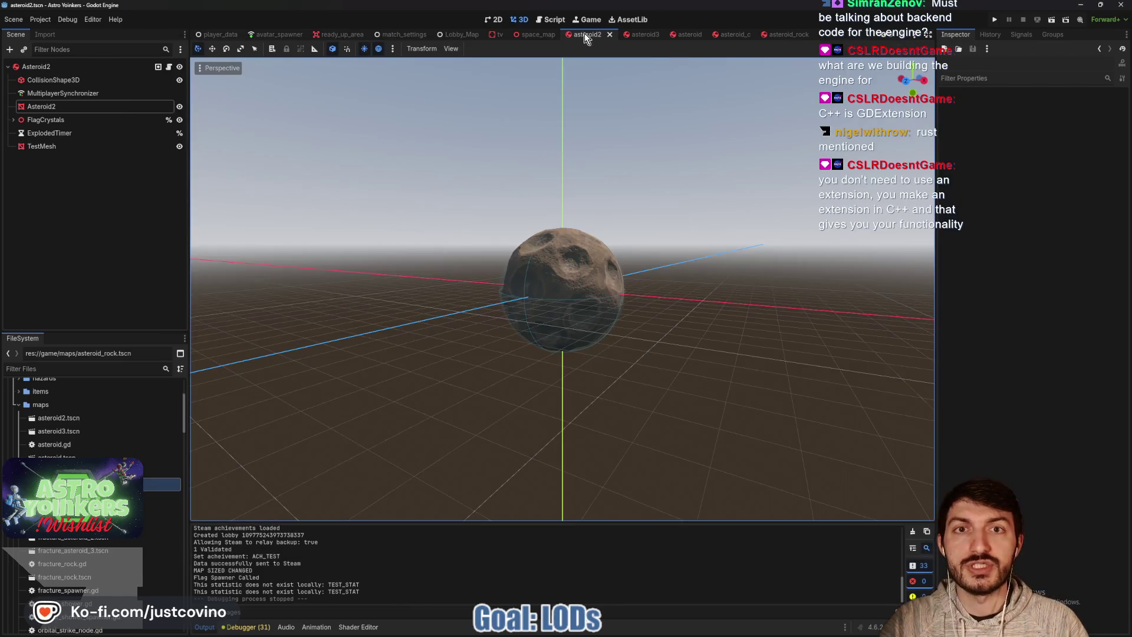
In asteroid.gd, select nudge_to_origin, set_physics_process(false) and the line-55 call, then return to Reddit
{"action": "left_click", "coordinate": [543, 19]}
{"action": "left_click_drag", "start_coordinate": [588, 355], "coordinate": [367, 276]}
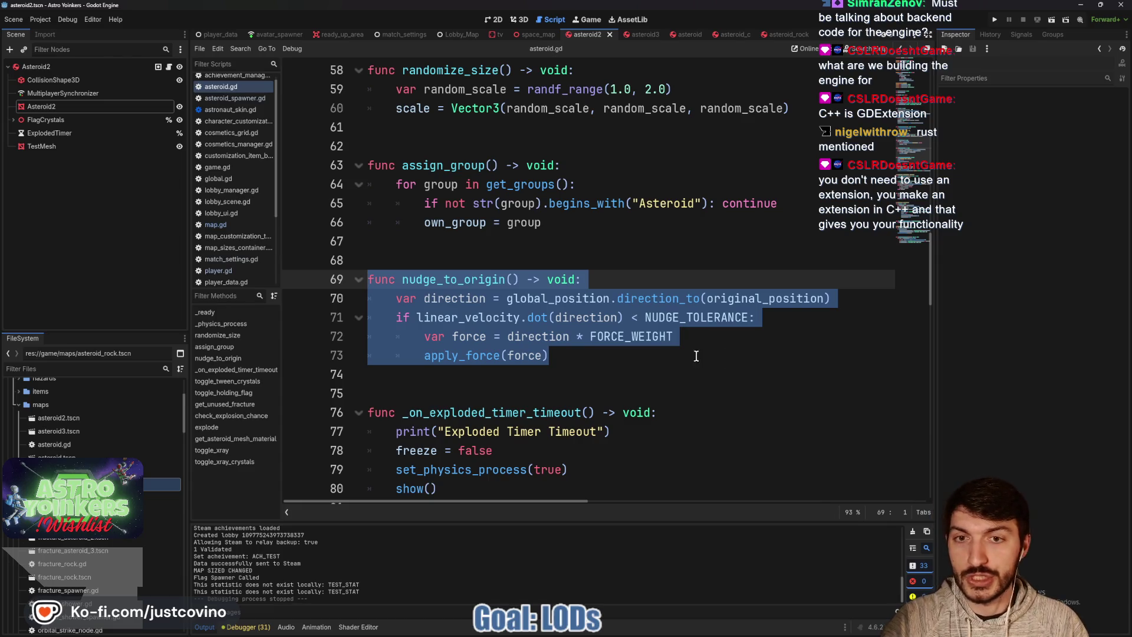
{"action": "scroll", "coordinate": [651, 329], "scroll_direction": "up", "scroll_amount": 4}
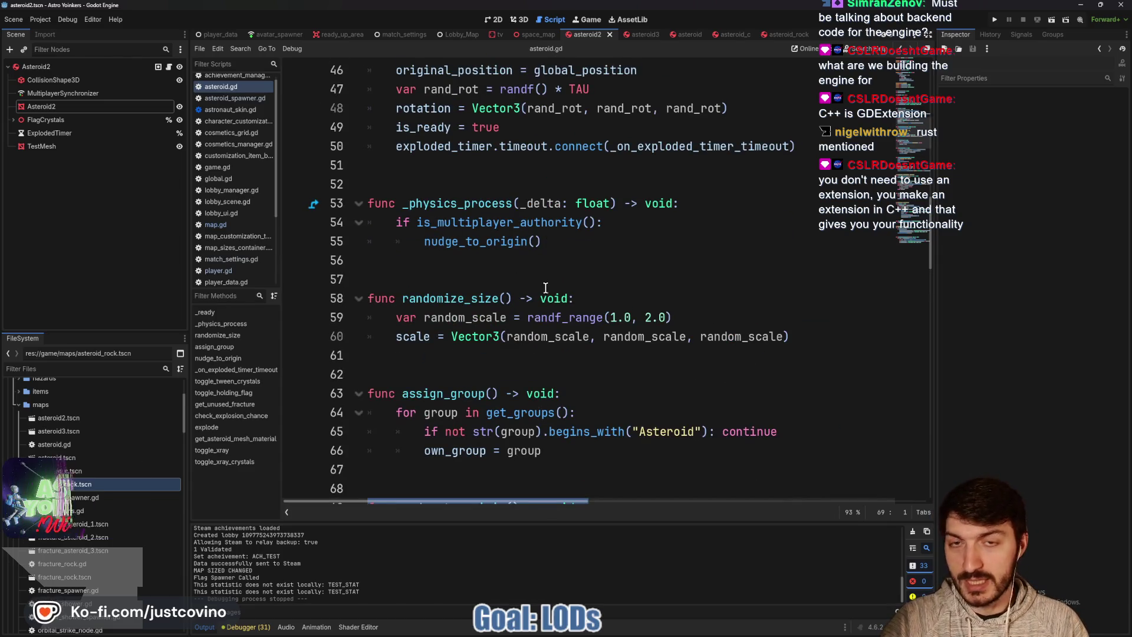
{"action": "scroll", "coordinate": [470, 306], "scroll_direction": "up", "scroll_amount": 5}
{"action": "left_click_drag", "start_coordinate": [594, 236], "coordinate": [383, 234]}
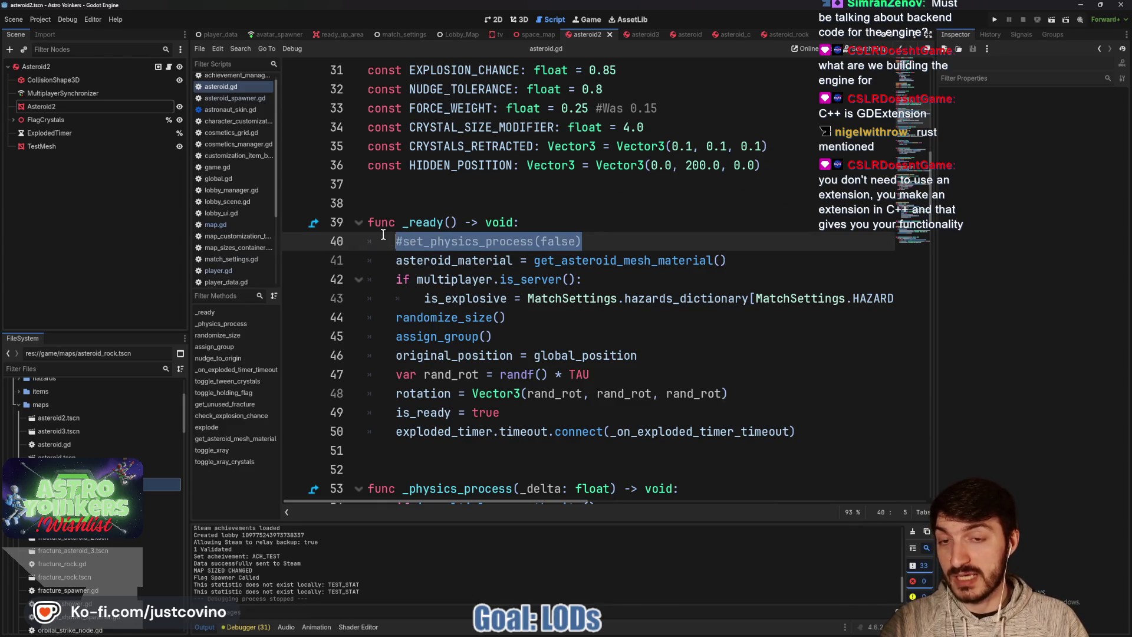
{"action": "scroll", "coordinate": [590, 233], "scroll_direction": "down", "scroll_amount": 6}
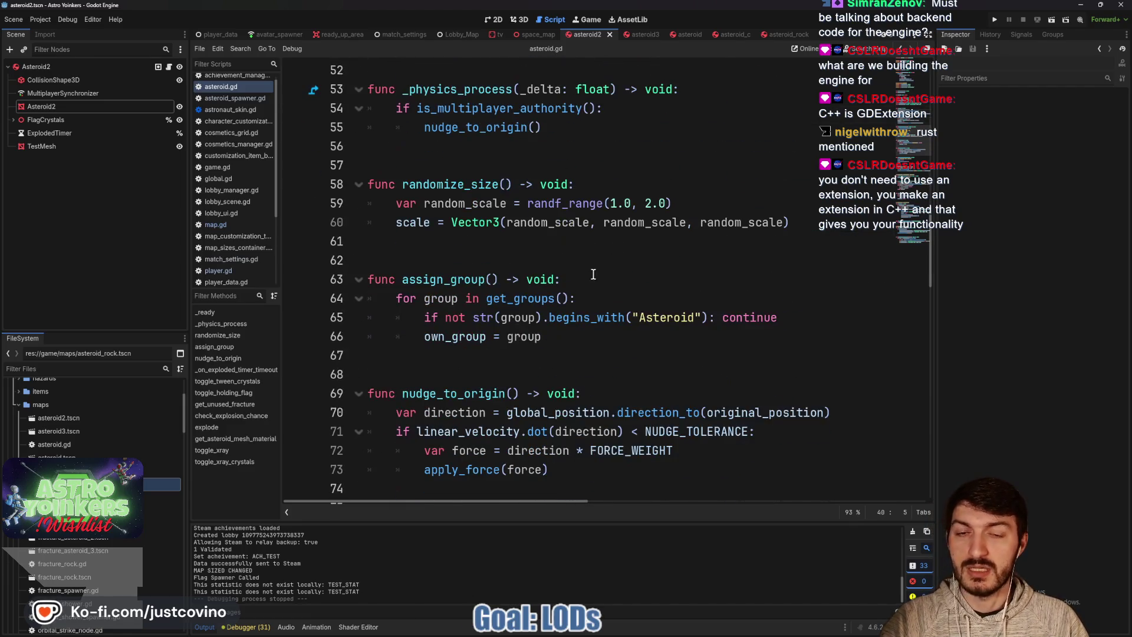
{"action": "left_click", "coordinate": [620, 397]}
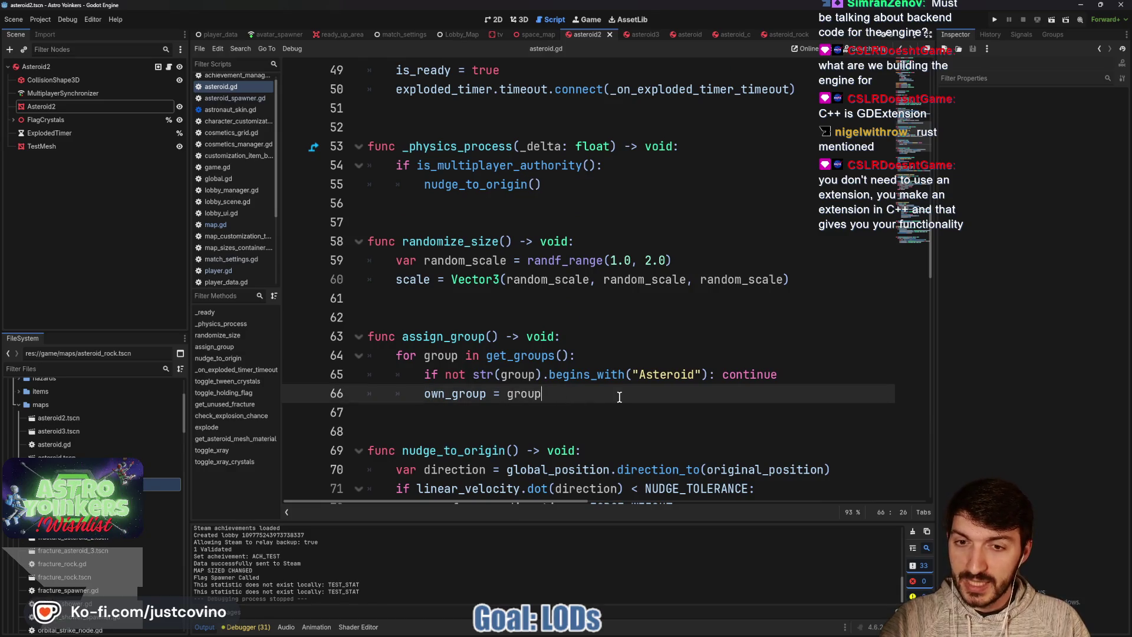
{"action": "left_click_drag", "start_coordinate": [541, 185], "coordinate": [401, 175]}
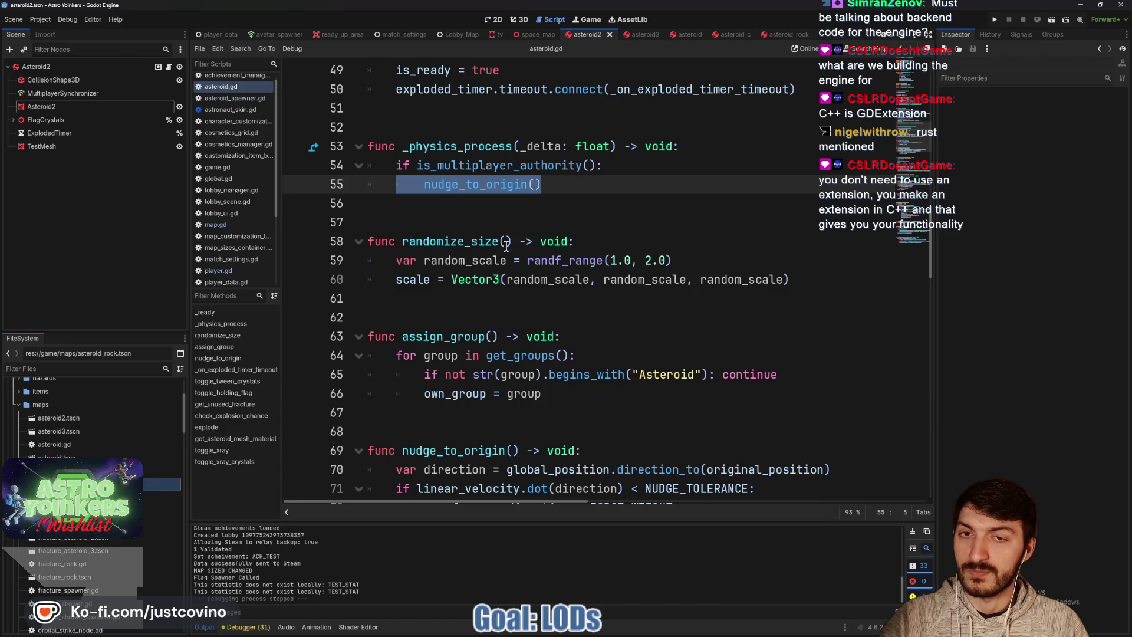
{"action": "scroll", "coordinate": [506, 246], "scroll_direction": "down", "scroll_amount": 4}
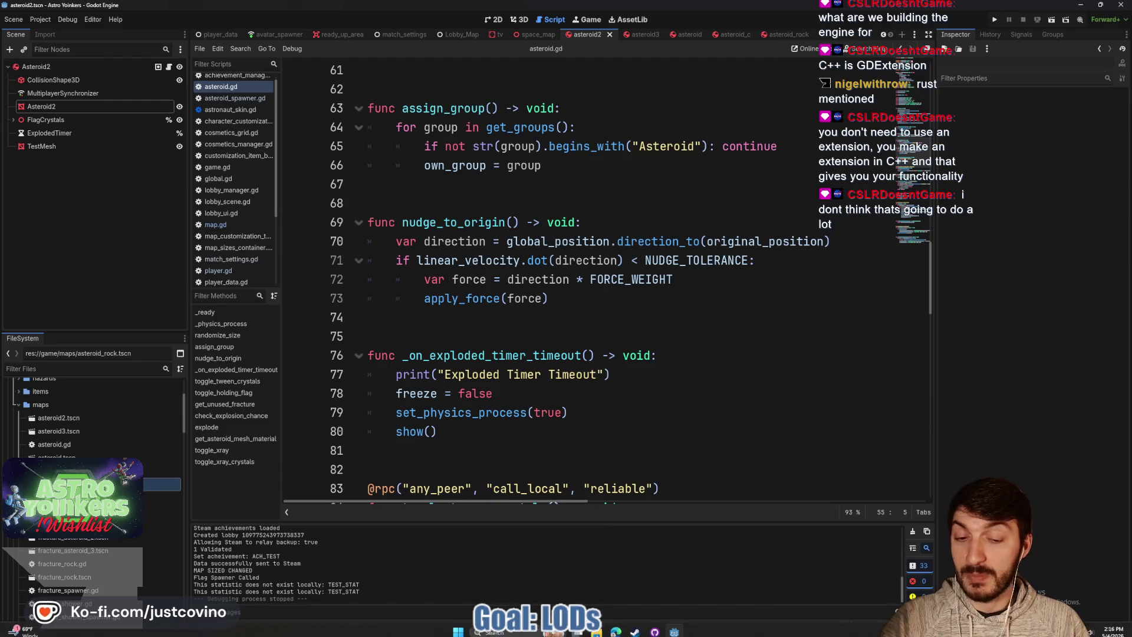
{"action": "left_click", "coordinate": [626, 614]}
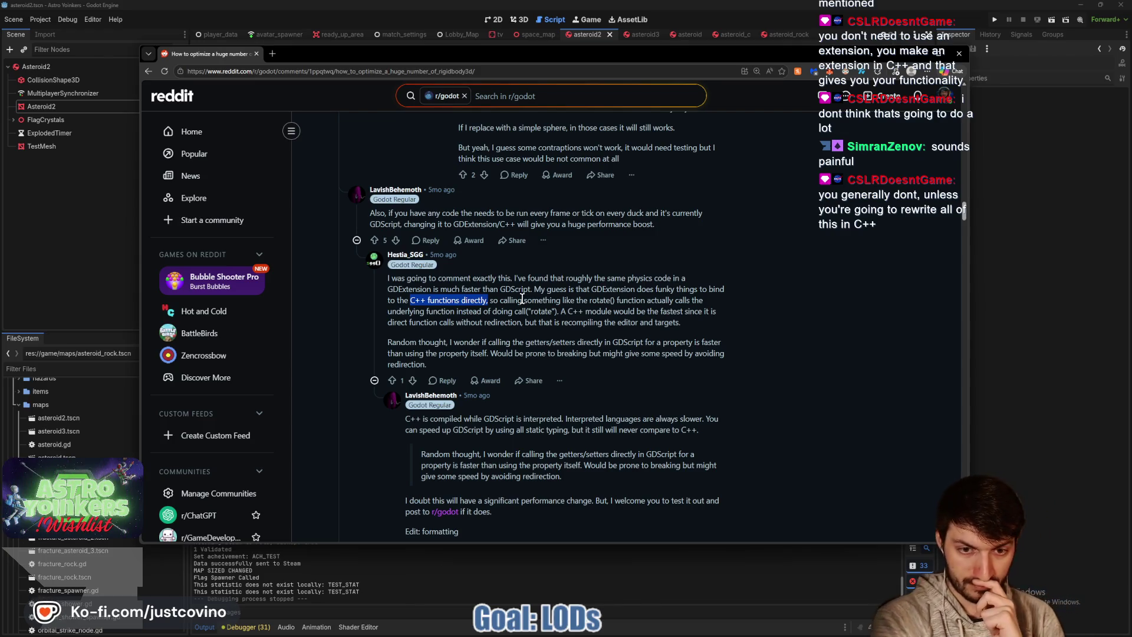
{"action": "scroll", "coordinate": [641, 490], "scroll_direction": "down", "scroll_amount": 1}
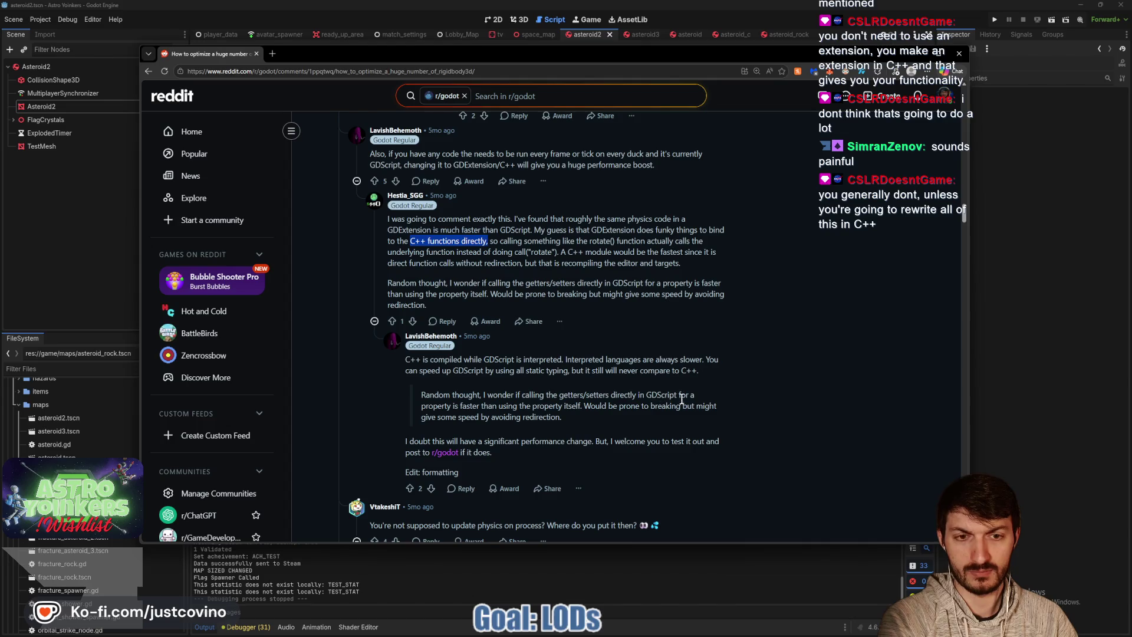
{"action": "scroll", "coordinate": [569, 424], "scroll_direction": "down", "scroll_amount": 1}
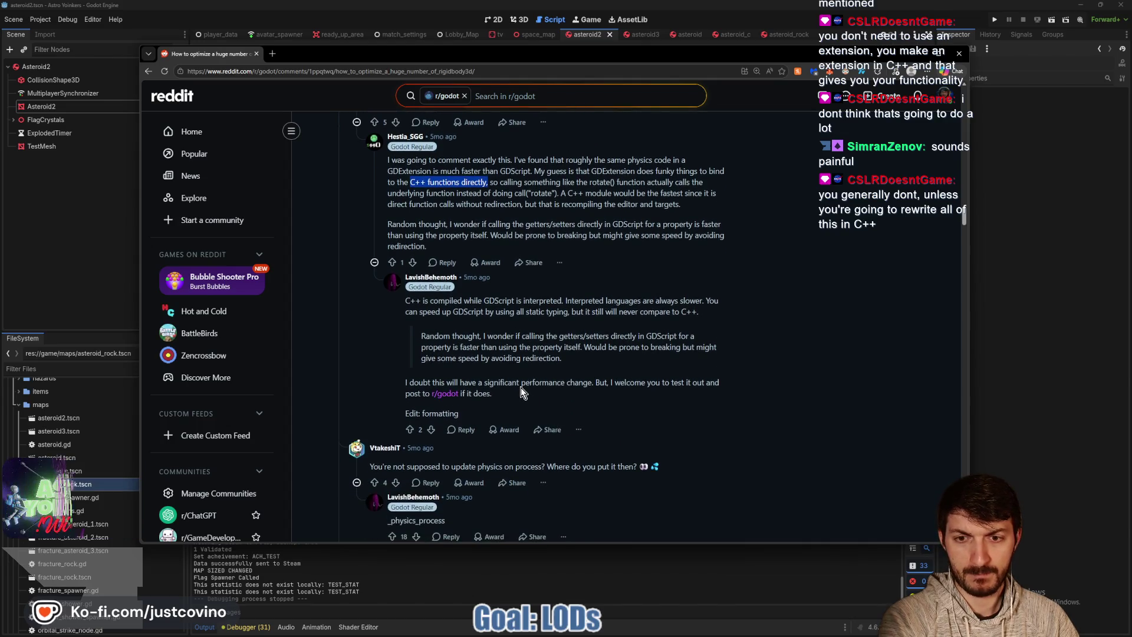
{"action": "scroll", "coordinate": [521, 388], "scroll_direction": "down", "scroll_amount": 2}
{"action": "scroll", "coordinate": [592, 387], "scroll_direction": "down", "scroll_amount": 5}
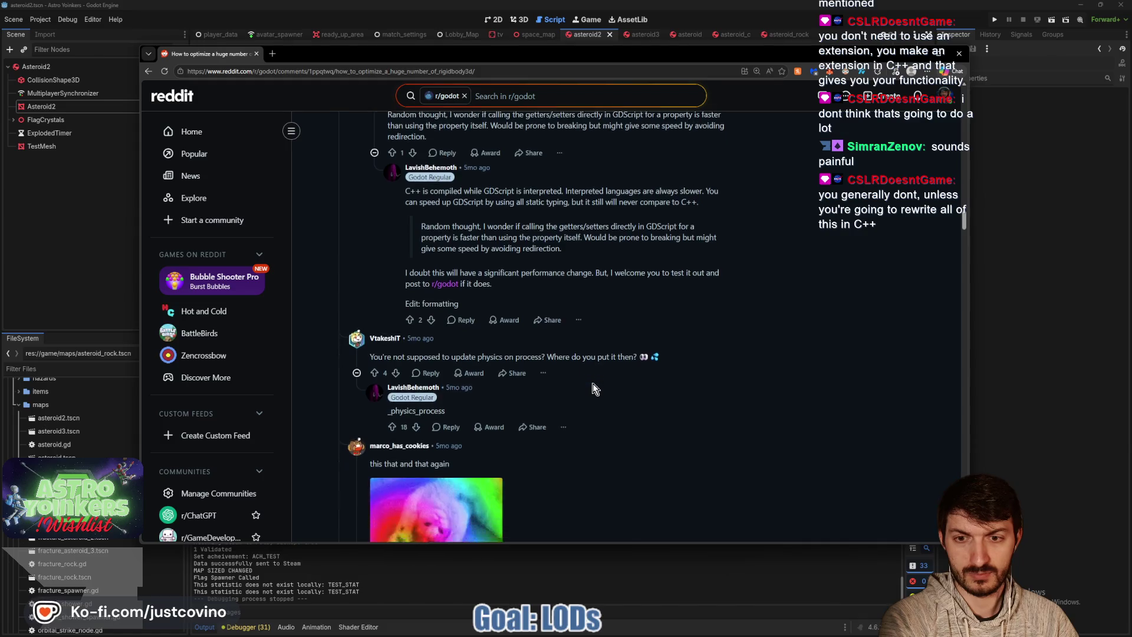
{"action": "scroll", "coordinate": [591, 386], "scroll_direction": "down", "scroll_amount": 3}
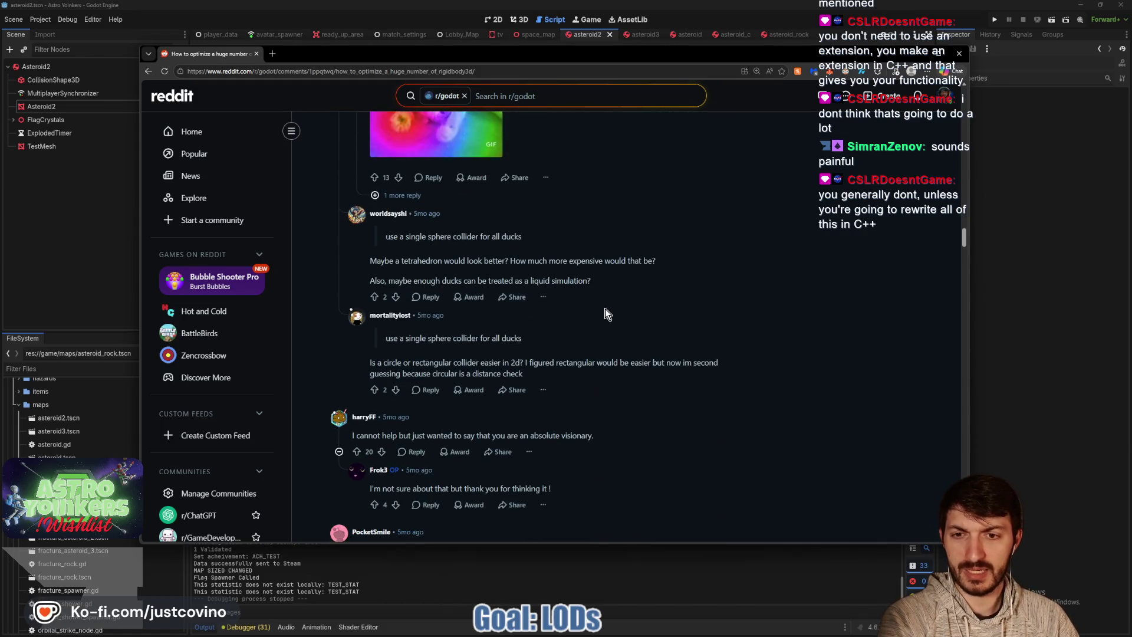
{"action": "scroll", "coordinate": [605, 309], "scroll_direction": "down", "scroll_amount": 2}
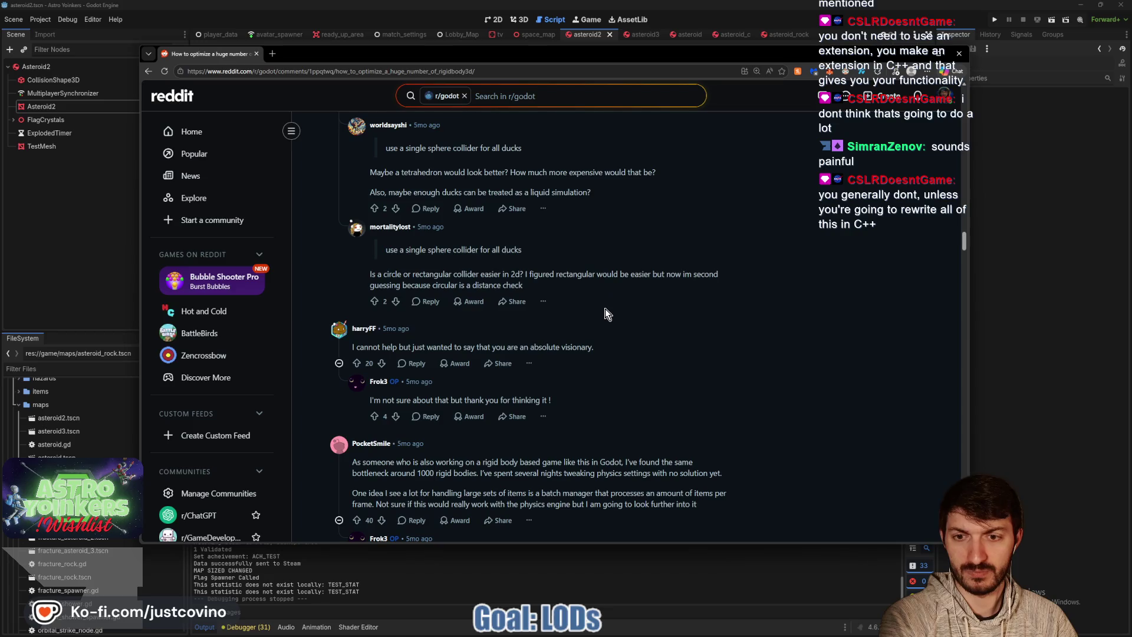
{"action": "scroll", "coordinate": [601, 316], "scroll_direction": "down", "scroll_amount": 1}
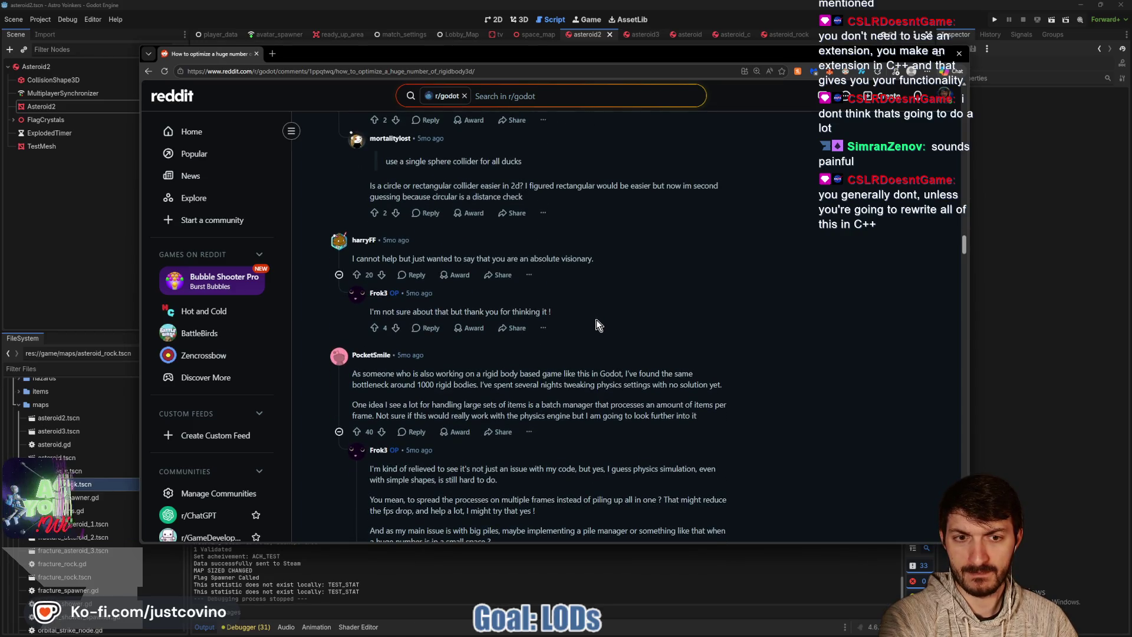
{"action": "scroll", "coordinate": [596, 319], "scroll_direction": "down", "scroll_amount": 2}
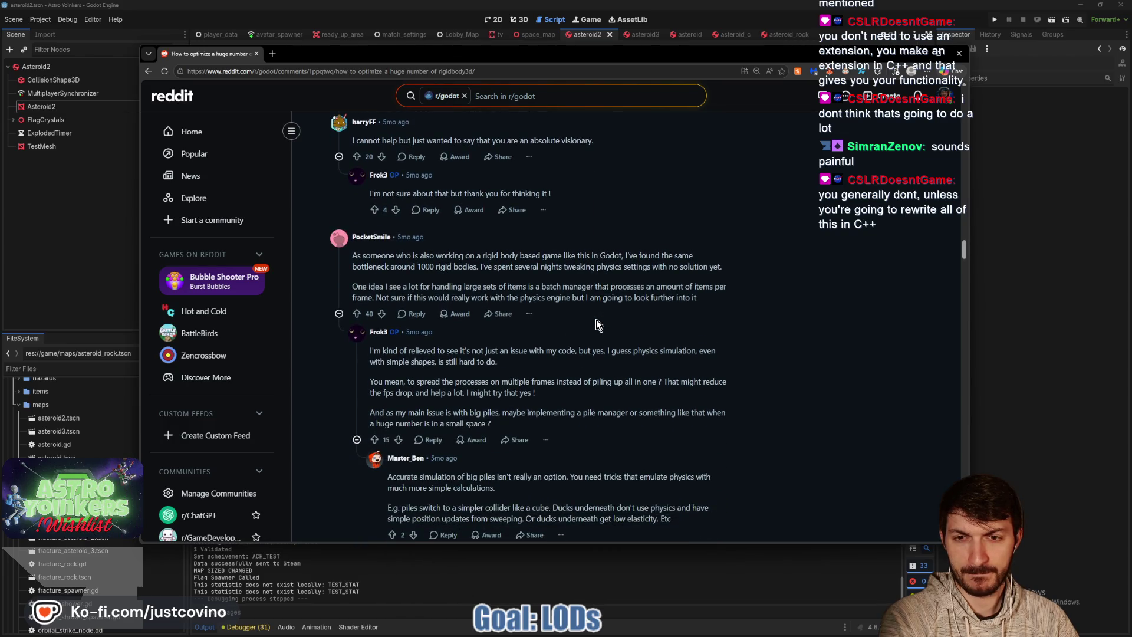
{"action": "scroll", "coordinate": [632, 310], "scroll_direction": "down", "scroll_amount": 1}
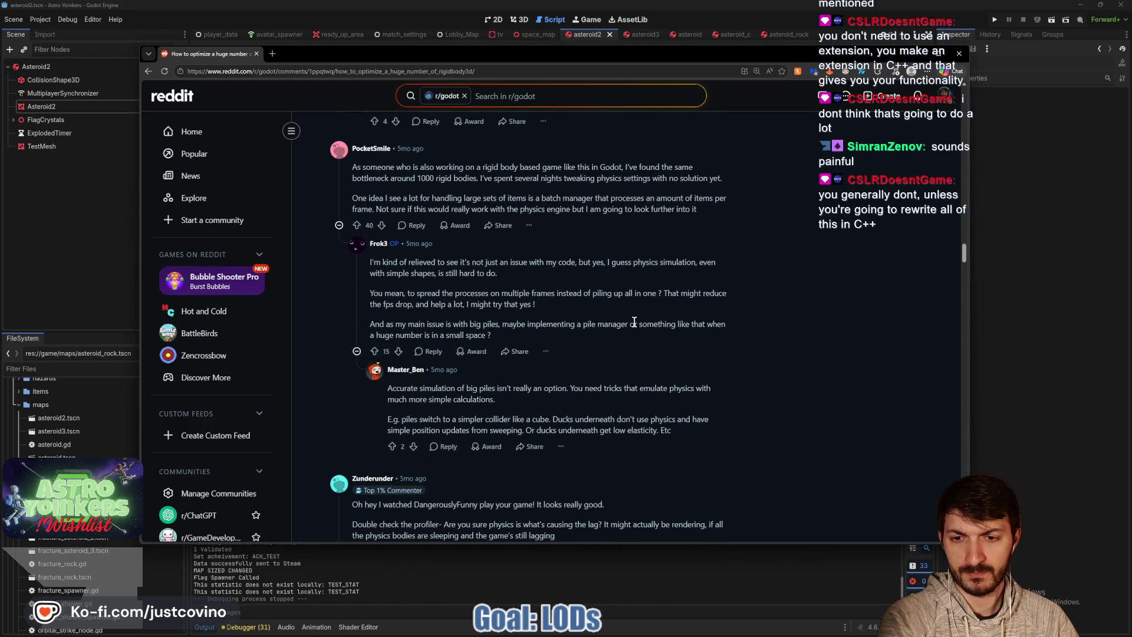
{"action": "scroll", "coordinate": [634, 323], "scroll_direction": "down", "scroll_amount": 5}
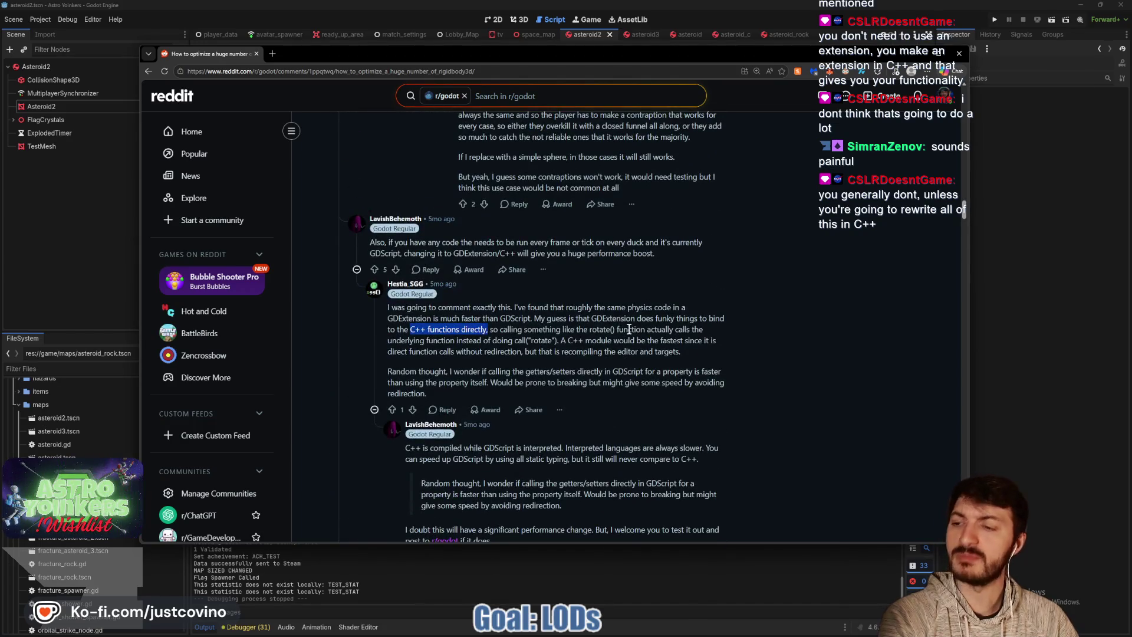
{"action": "scroll", "coordinate": [629, 329], "scroll_direction": "up", "scroll_amount": 2}
{"action": "scroll", "coordinate": [634, 295], "scroll_direction": "down", "scroll_amount": 2}
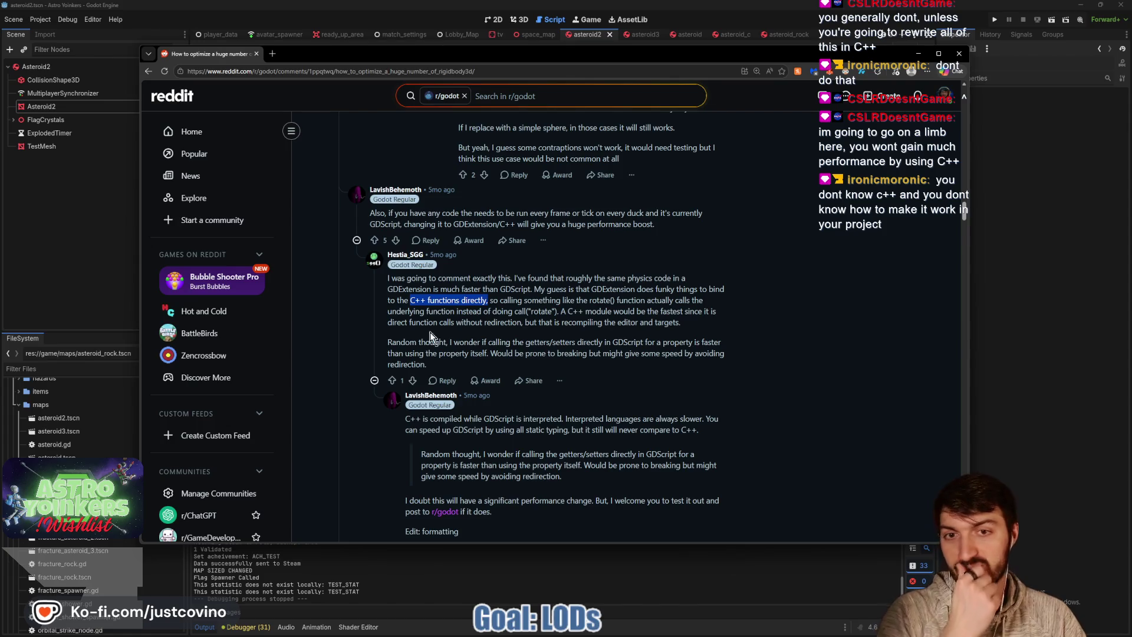
Select the full reply about moving per-frame GDScript code to GDExtension/C++
{"action": "left_click_drag", "start_coordinate": [656, 224], "coordinate": [483, 226]}
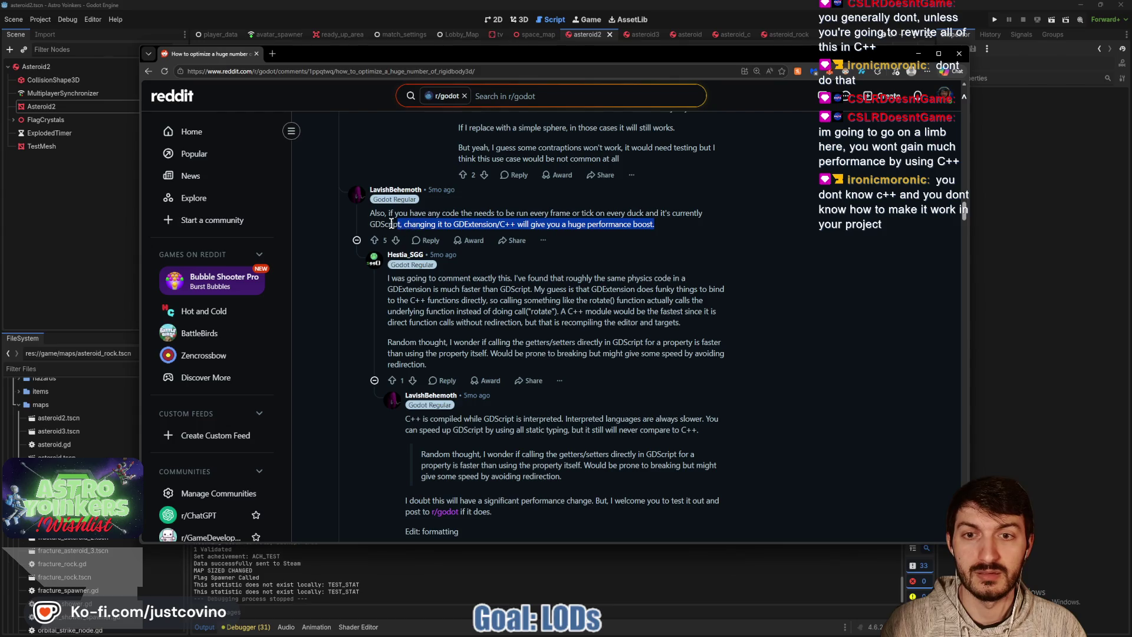
{"action": "left_click_drag", "start_coordinate": [391, 224], "coordinate": [370, 213]}
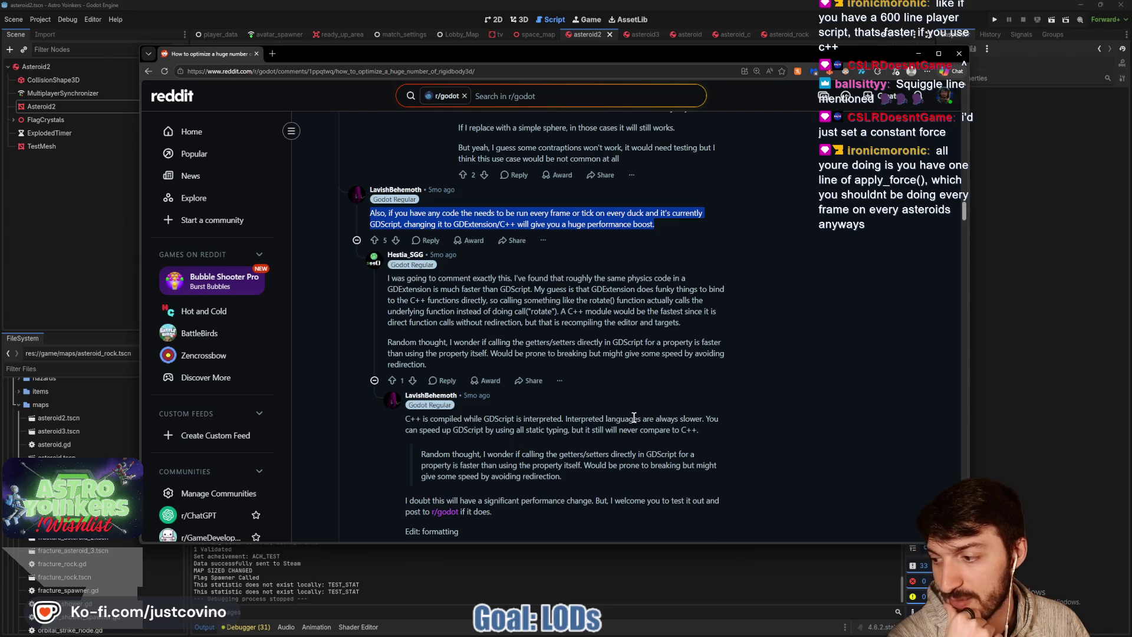
Close the browser and select nudge_to_origin at its definition and its line 55 call
{"action": "left_click", "coordinate": [959, 54]}
{"action": "left_click", "coordinate": [547, 355]}
{"action": "scroll", "coordinate": [507, 361], "scroll_direction": "up", "scroll_amount": 3}
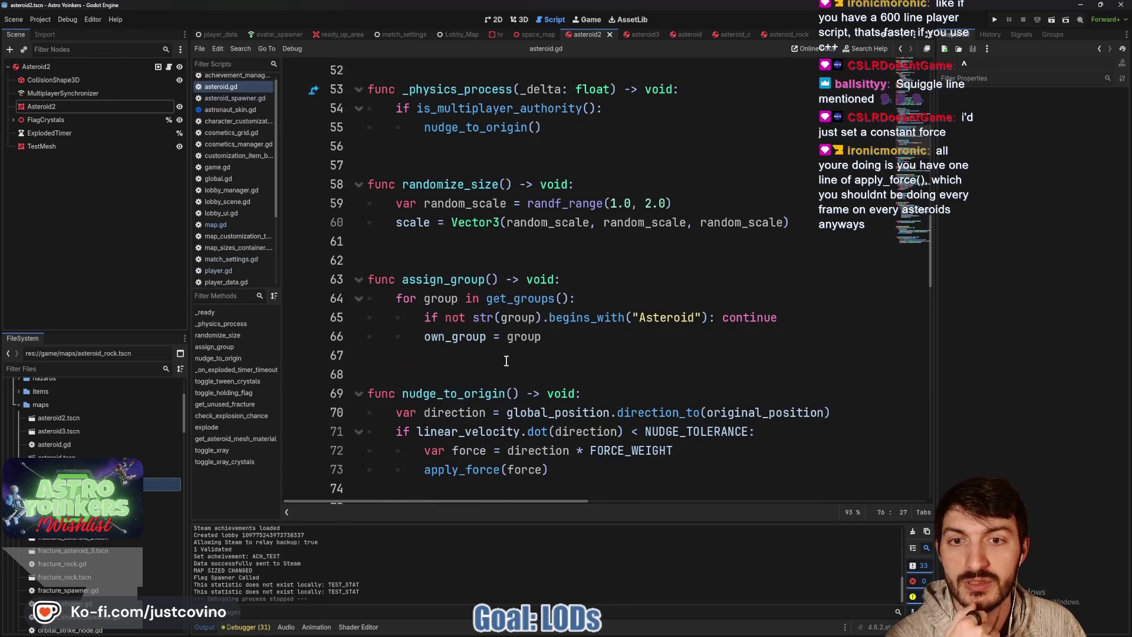
{"action": "double_click", "coordinate": [446, 394]}
{"action": "scroll", "coordinate": [497, 342], "scroll_direction": "up", "scroll_amount": 4}
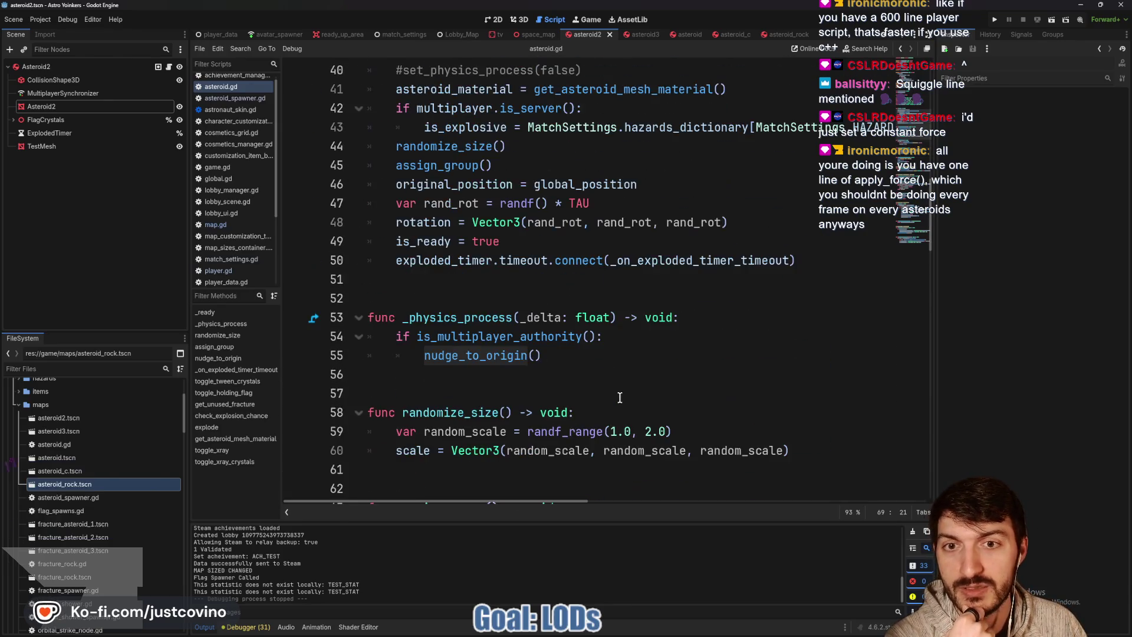
{"action": "double_click", "coordinate": [475, 355]}
Highlight every use of nudge_to_origin in asteroid.gd, then switch to space_map's map.gd
{"action": "scroll", "coordinate": [676, 361], "scroll_direction": "down", "scroll_amount": 5}
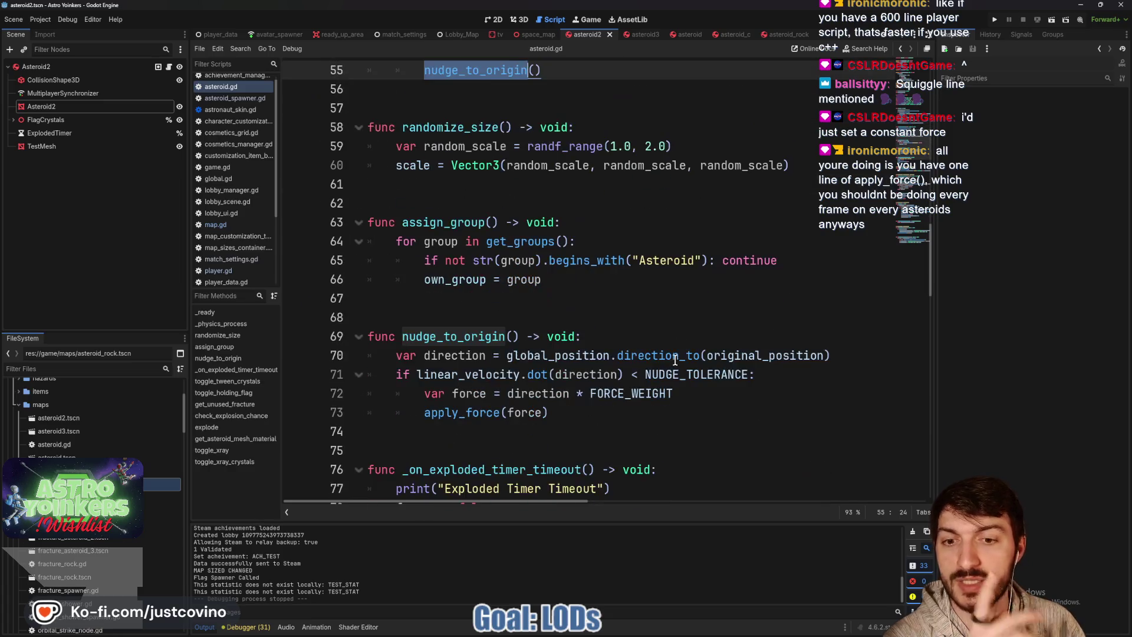
{"action": "scroll", "coordinate": [595, 328], "scroll_direction": "up", "scroll_amount": 3}
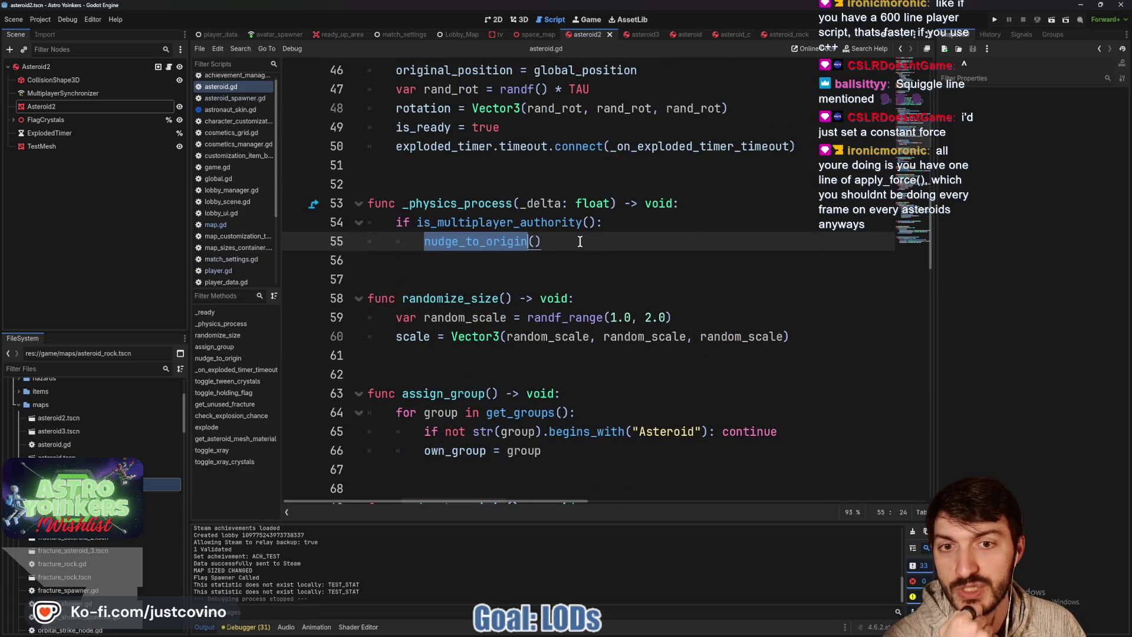
{"action": "key", "text": "Up"}
{"action": "key", "text": "End"}
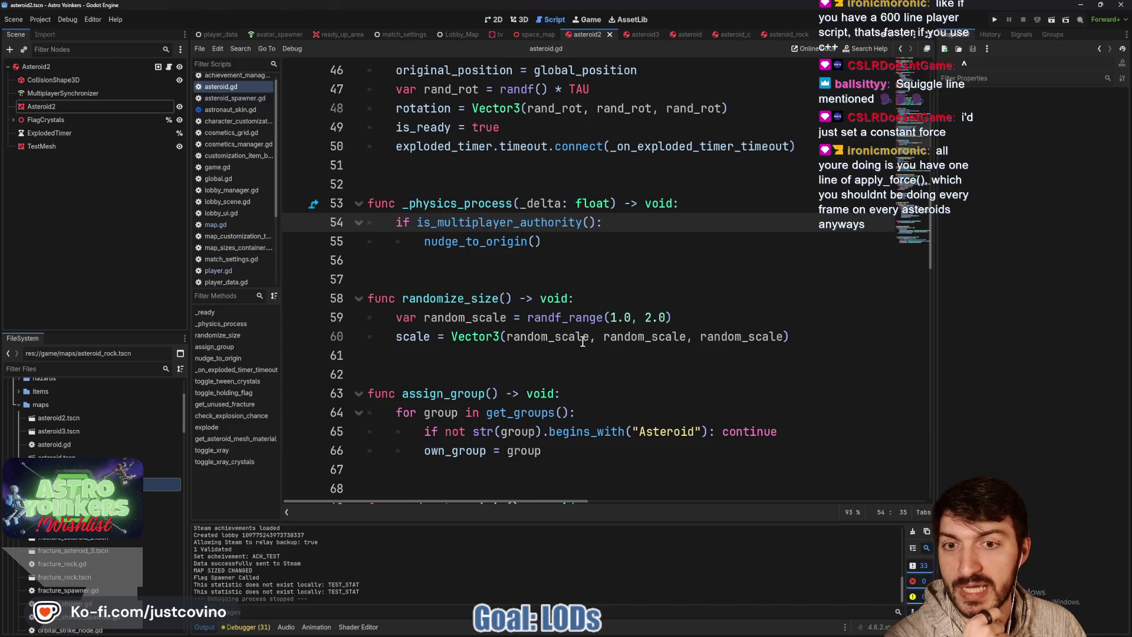
{"action": "scroll", "coordinate": [596, 341], "scroll_direction": "down", "scroll_amount": 4}
{"action": "scroll", "coordinate": [591, 344], "scroll_direction": "up", "scroll_amount": 3}
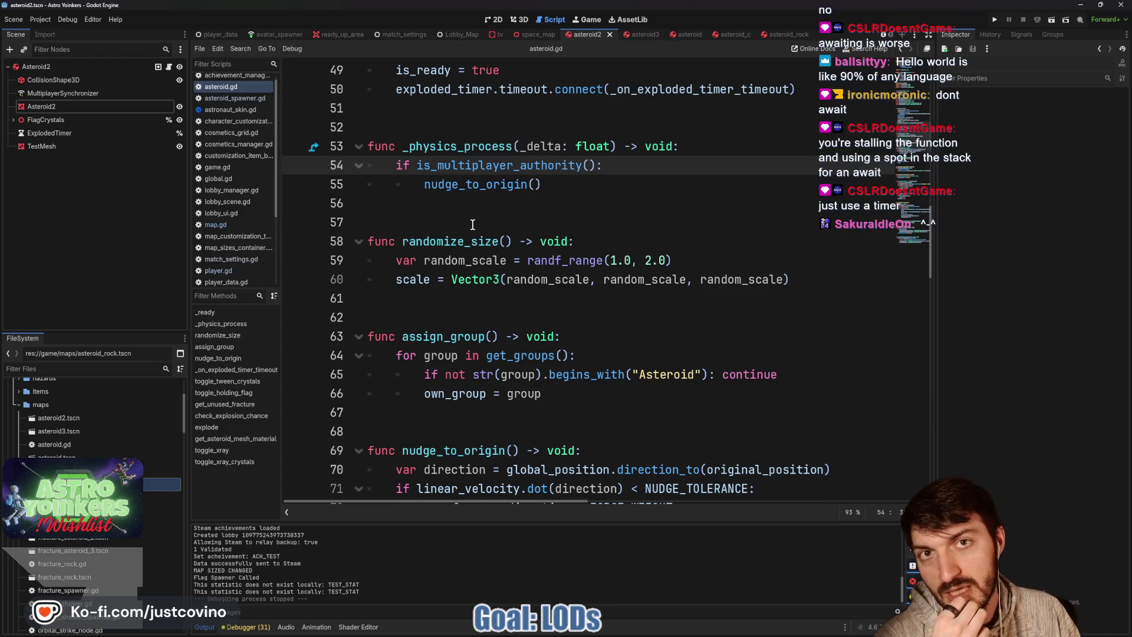
{"action": "double_click", "coordinate": [486, 185]}
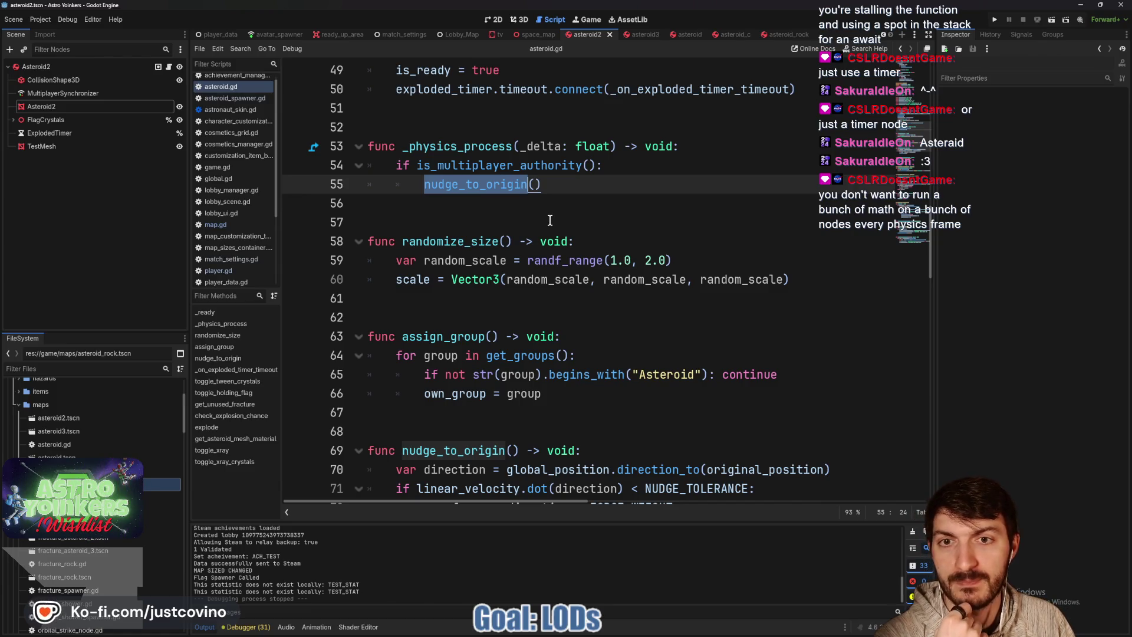
{"action": "scroll", "coordinate": [549, 220], "scroll_direction": "down", "scroll_amount": 1}
{"action": "scroll", "coordinate": [549, 220], "scroll_direction": "up", "scroll_amount": 1}
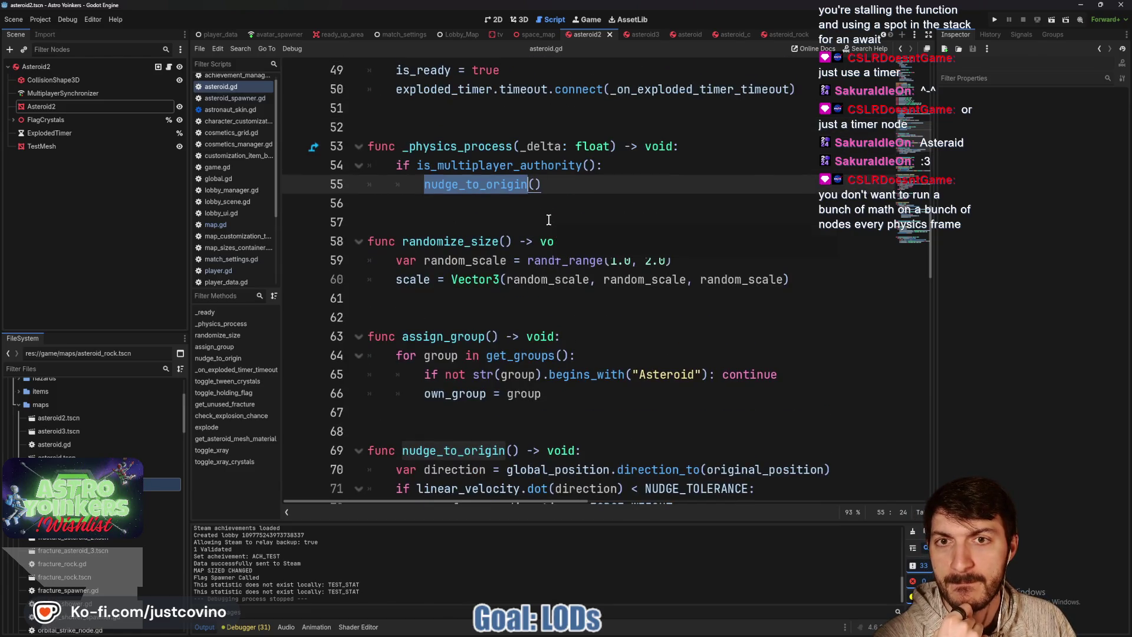
{"action": "scroll", "coordinate": [548, 220], "scroll_direction": "down", "scroll_amount": 3}
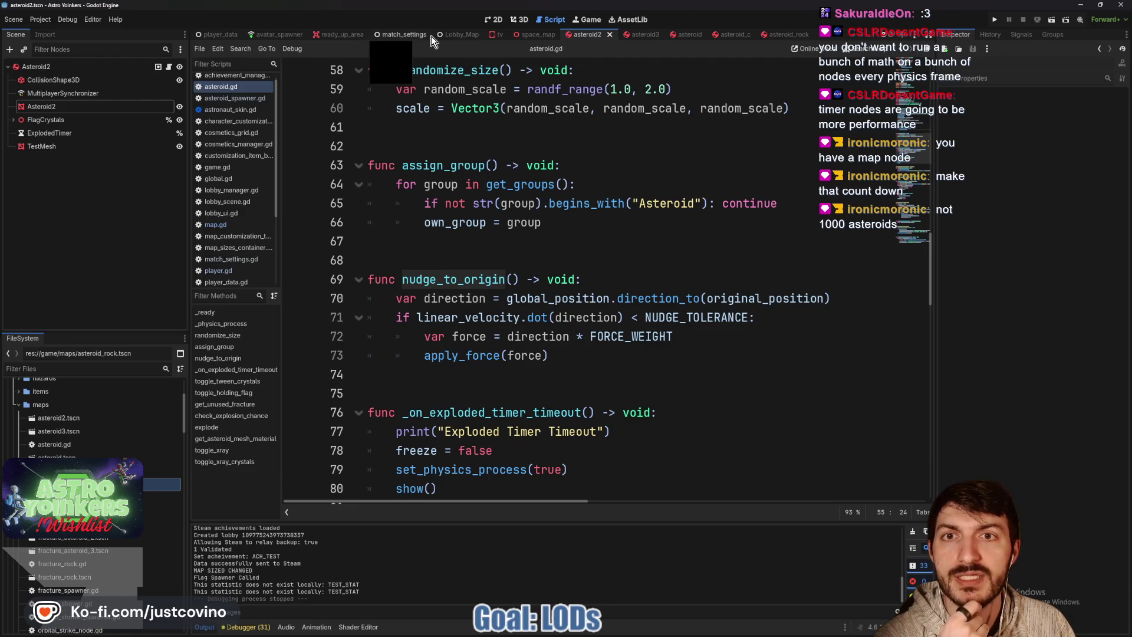
{"action": "left_click", "coordinate": [534, 35]}
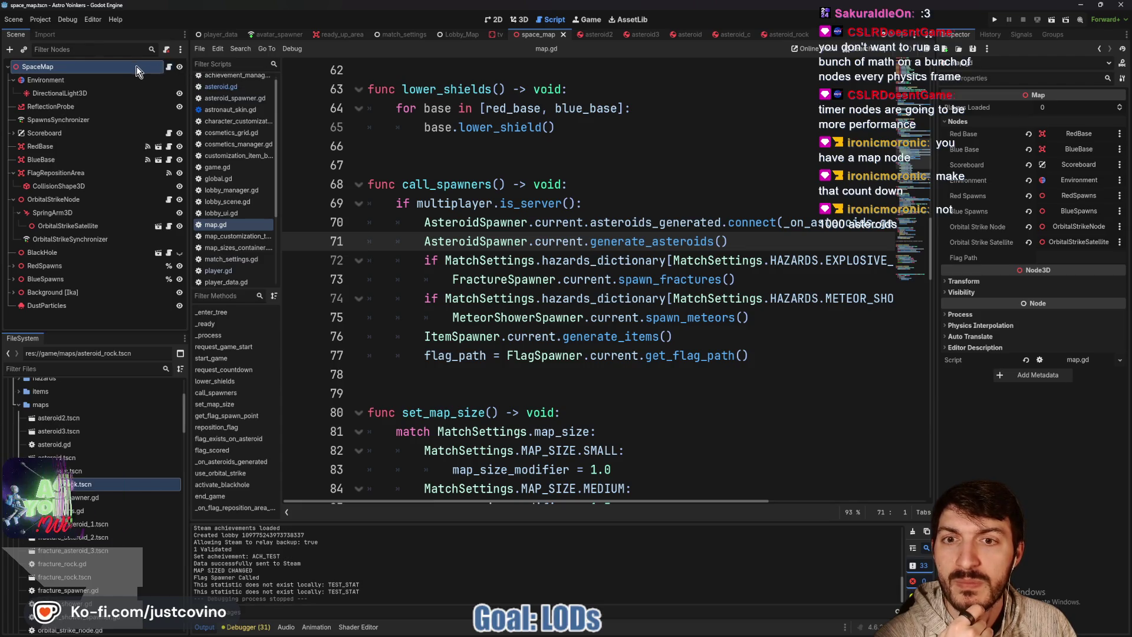
{"action": "scroll", "coordinate": [534, 222], "scroll_direction": "up", "scroll_amount": 14}
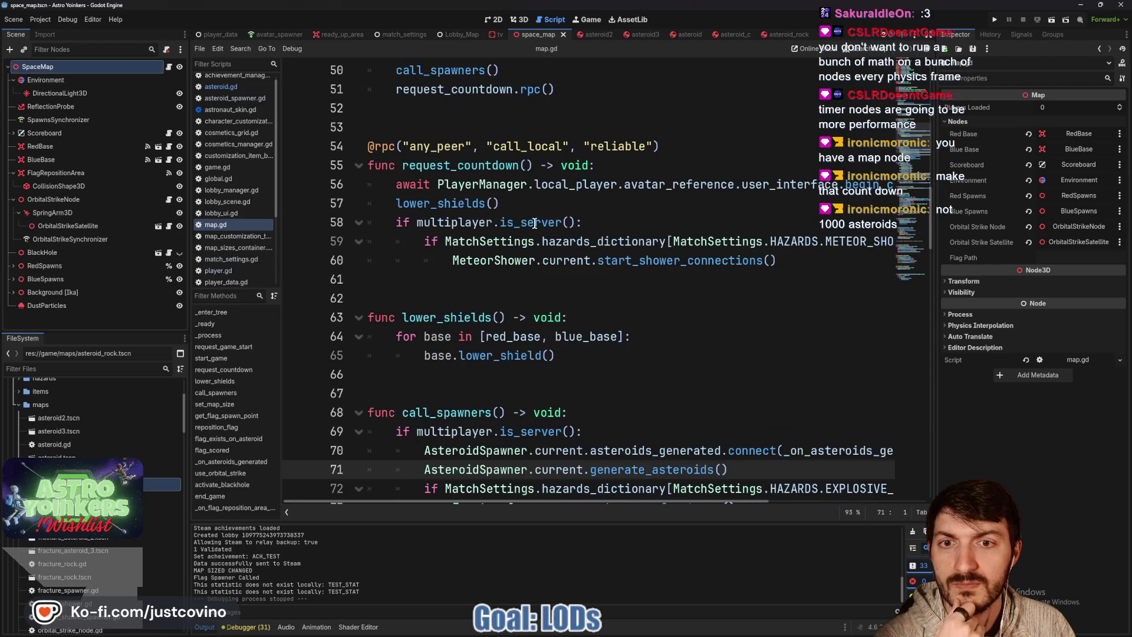
{"action": "scroll", "coordinate": [535, 222], "scroll_direction": "up", "scroll_amount": 6}
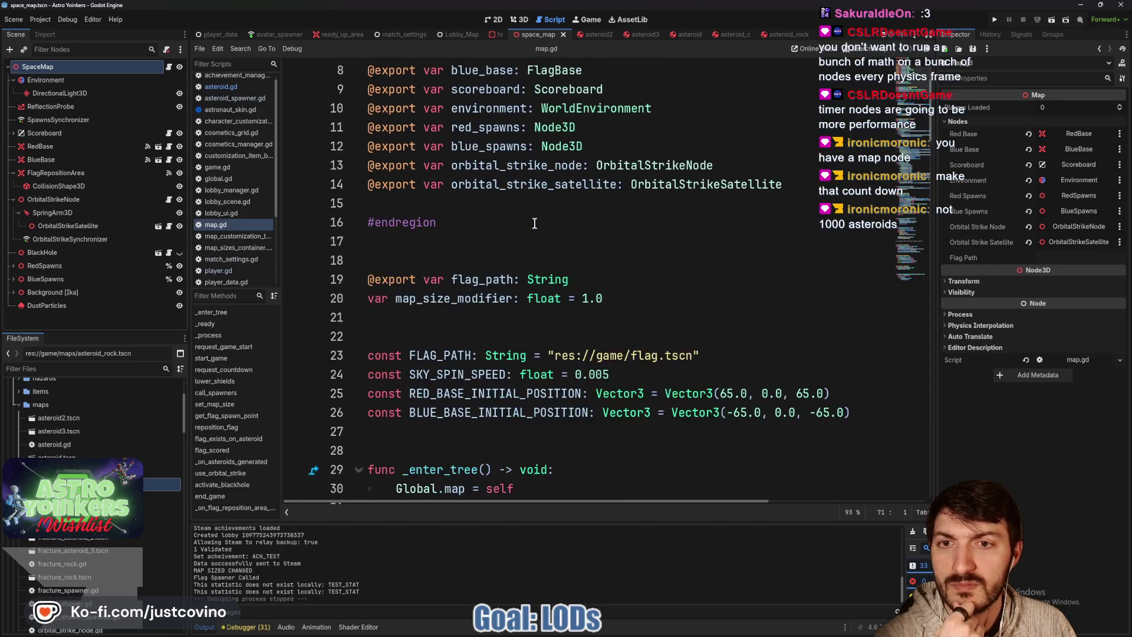
{"action": "scroll", "coordinate": [535, 222], "scroll_direction": "down", "scroll_amount": 3}
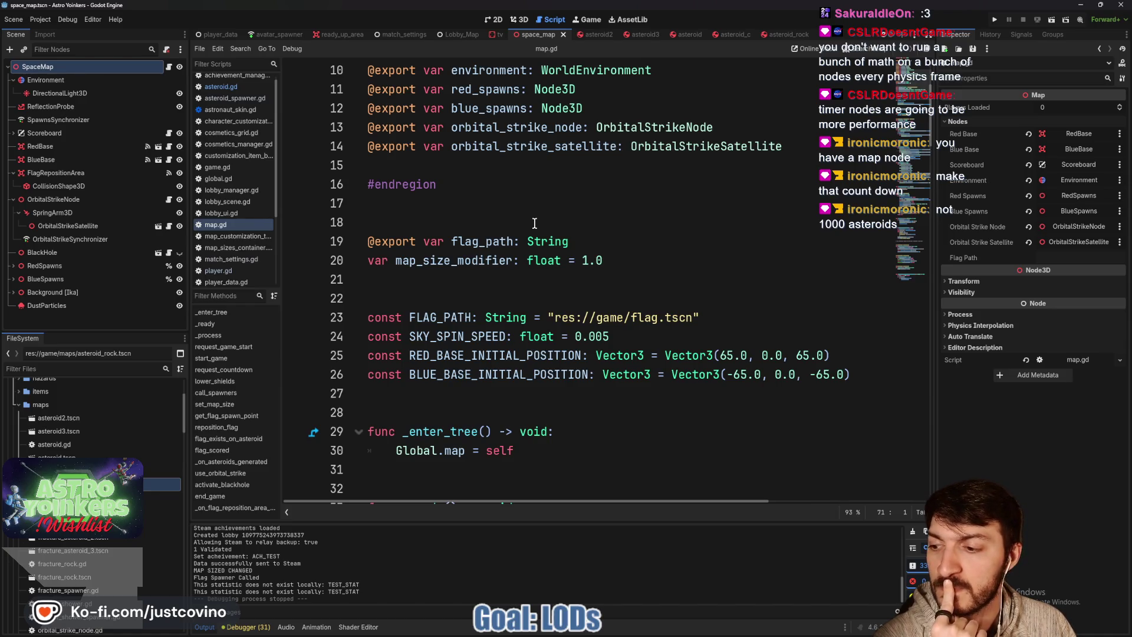
{"action": "left_click", "coordinate": [591, 34]}
Select nudge_to_origin and its body, and view the _physics_process and apply_force documentation
{"action": "double_click", "coordinate": [463, 280]}
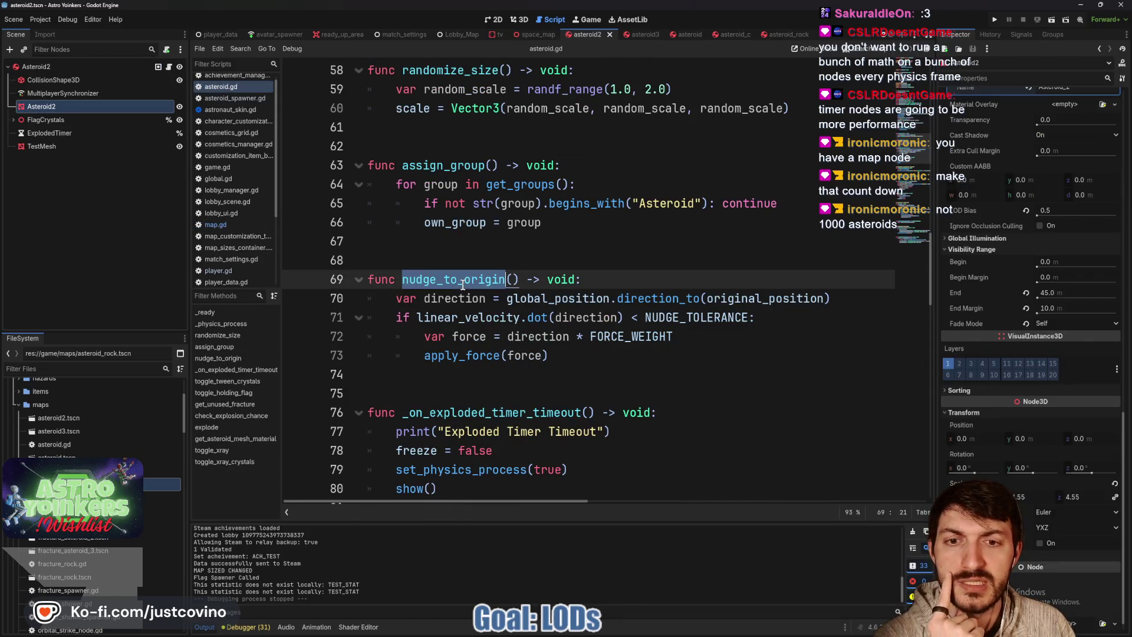
{"action": "mouse_move", "coordinate": [590, 357]}
{"action": "left_mouse_down"}
{"action": "mouse_move", "coordinate": [401, 318]}
{"action": "mouse_move", "coordinate": [368, 298]}
{"action": "left_mouse_up"}
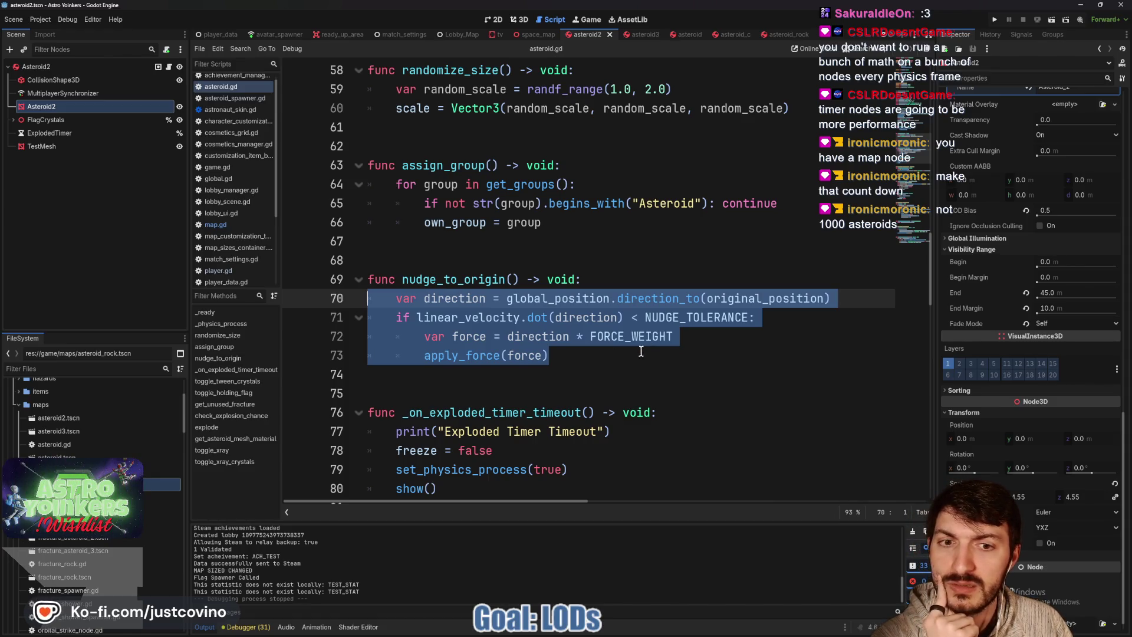
{"action": "scroll", "coordinate": [611, 359], "scroll_direction": "up", "scroll_amount": 4}
{"action": "double_click", "coordinate": [477, 204]}
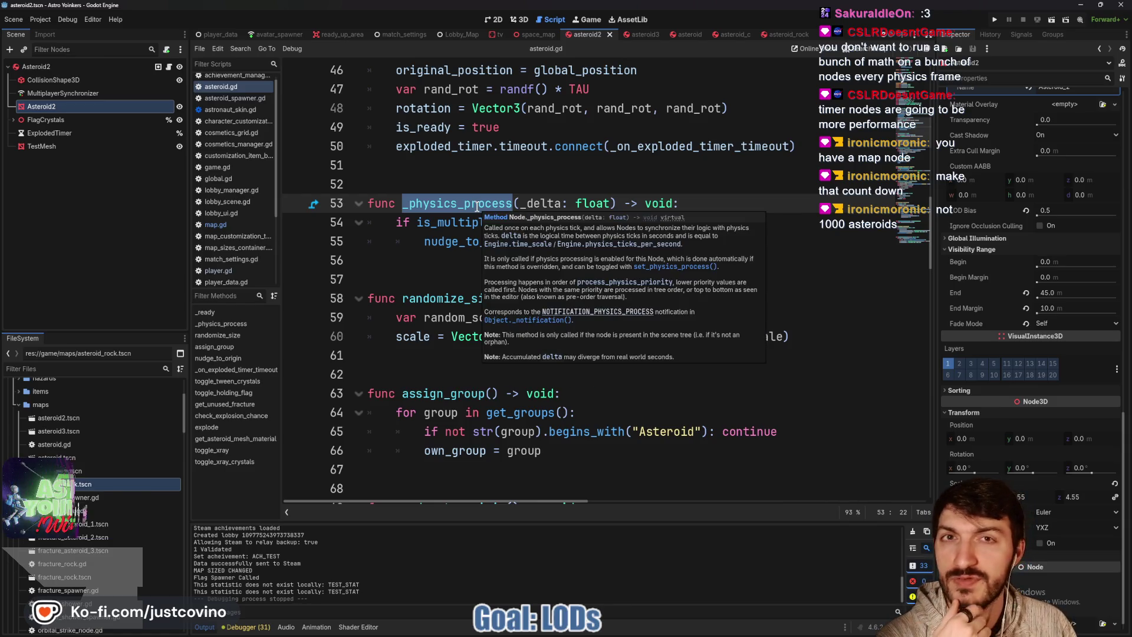
{"action": "mouse_move", "coordinate": [477, 206]}
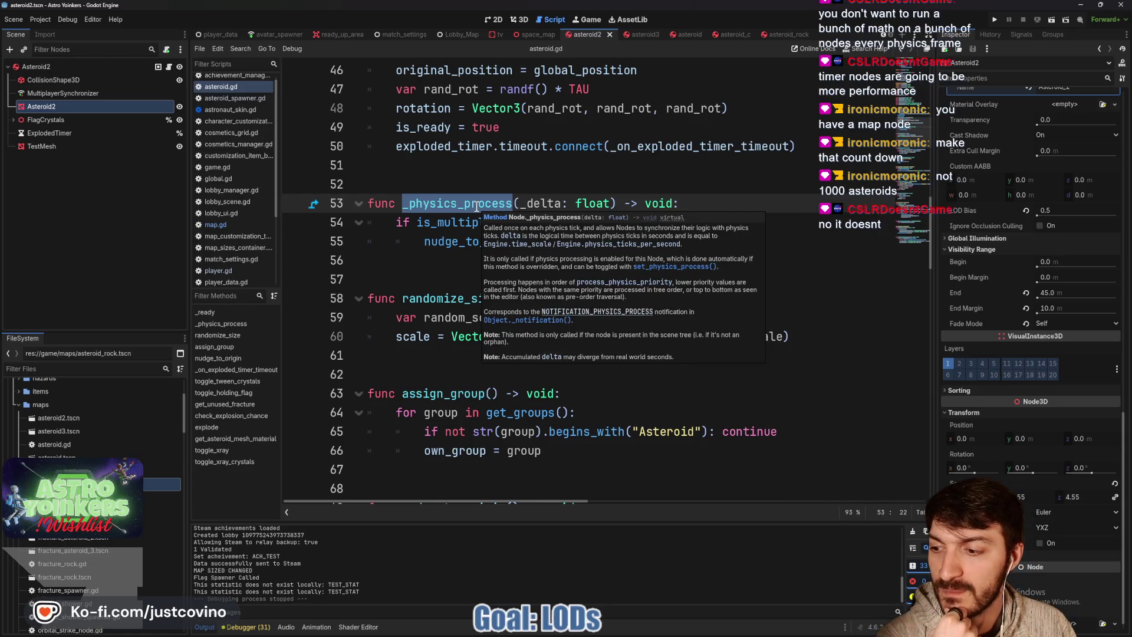
{"action": "scroll", "coordinate": [504, 260], "scroll_direction": "down", "scroll_amount": 7}
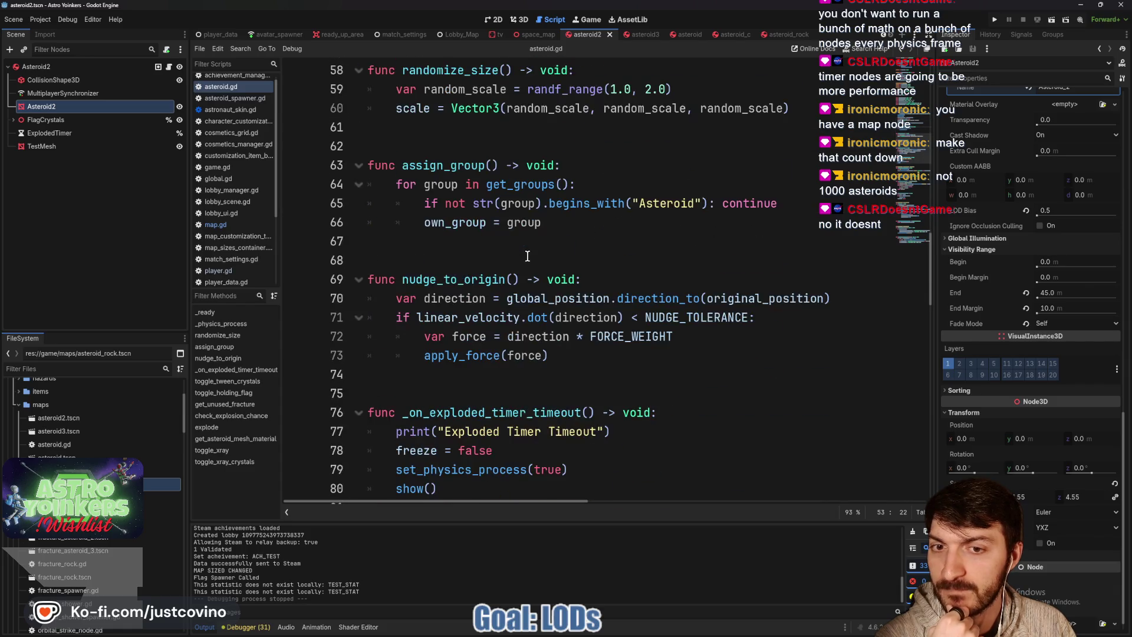
{"action": "scroll", "coordinate": [516, 248], "scroll_direction": "up", "scroll_amount": 2}
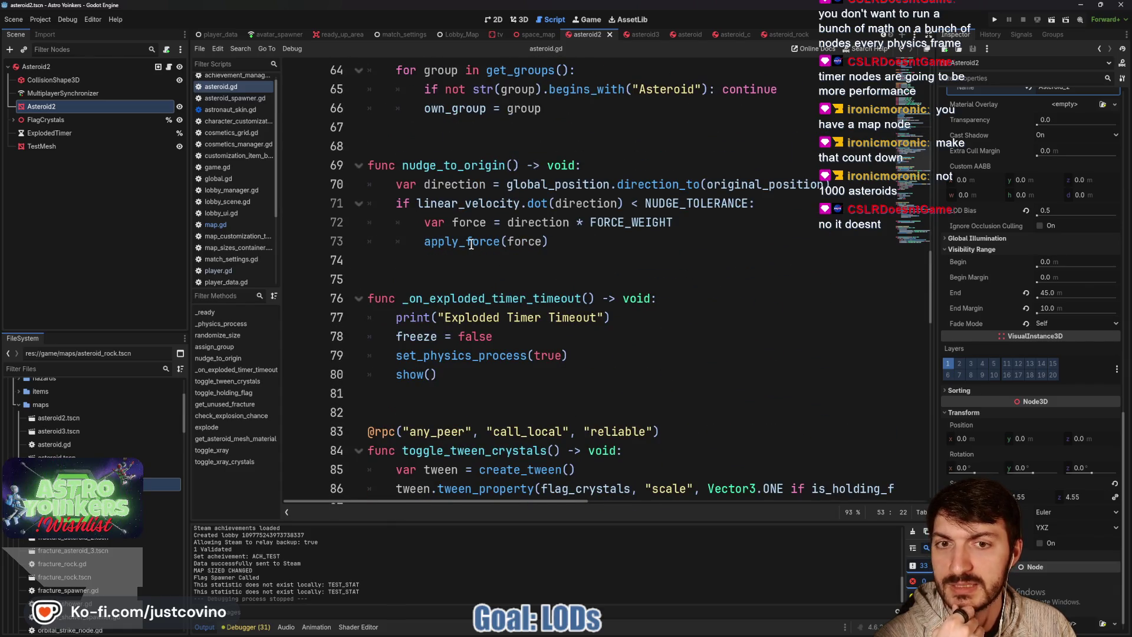
{"action": "mouse_move", "coordinate": [474, 250]}
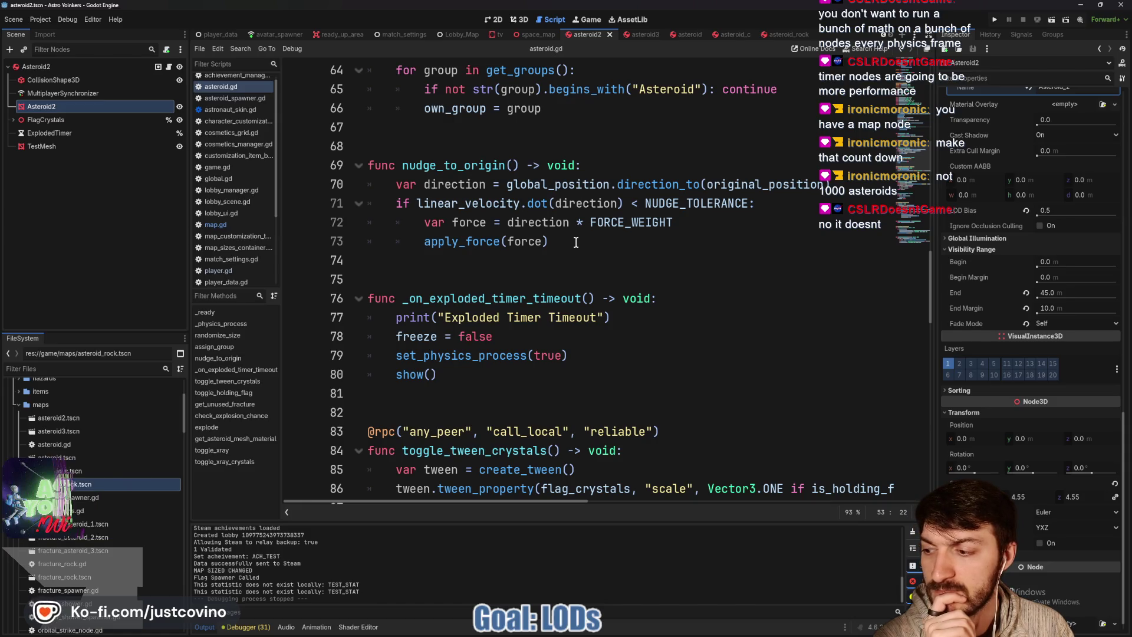
Open a new line right after apply_force(force) inside nudge_to_origin
{"action": "left_click", "coordinate": [576, 242]}
{"action": "double_click", "coordinate": [464, 170]}
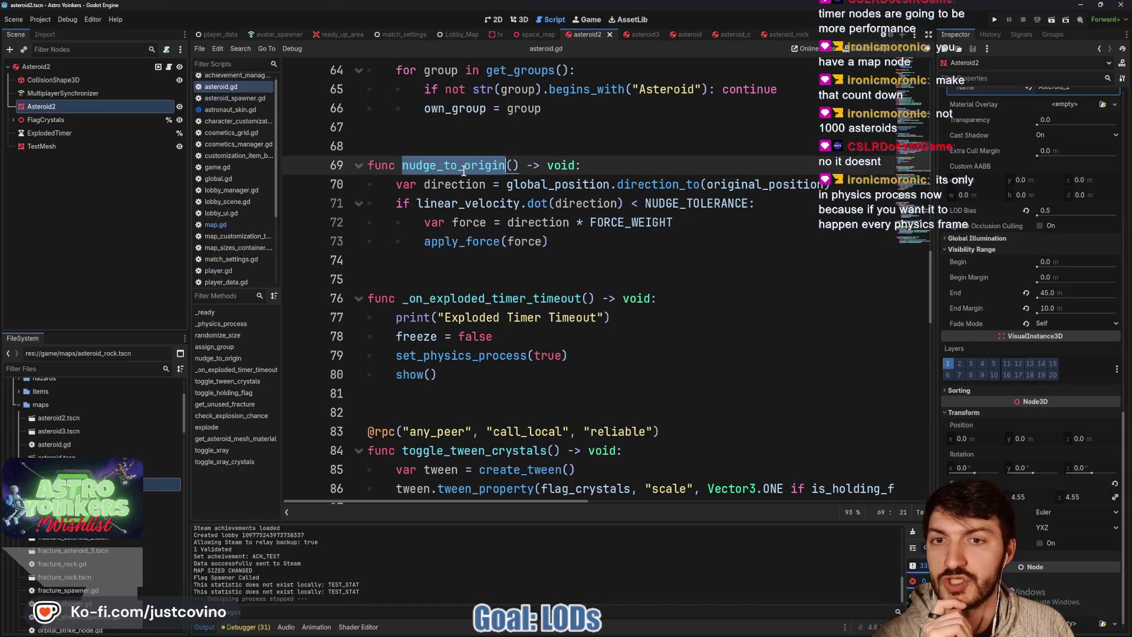
{"action": "left_click", "coordinate": [565, 247]}
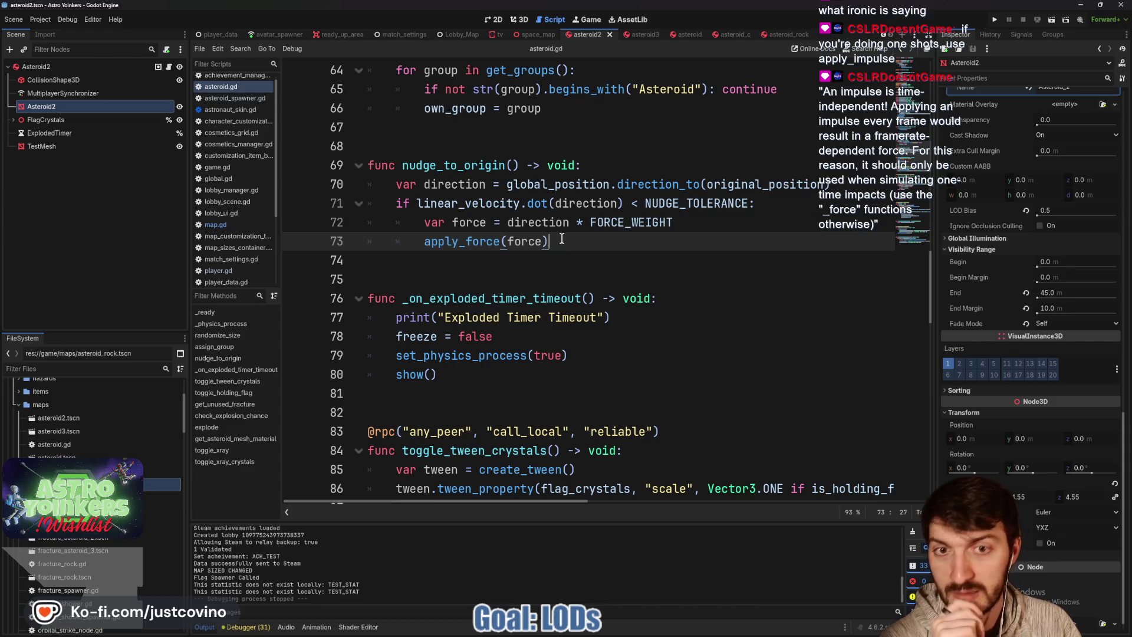
{"action": "key", "text": "Return"}
Type the comment '## INSTEAD DO apply_impulse' under apply_force(force), correcting typos
{"action": "type", "text": "## INSTEAD DO"}
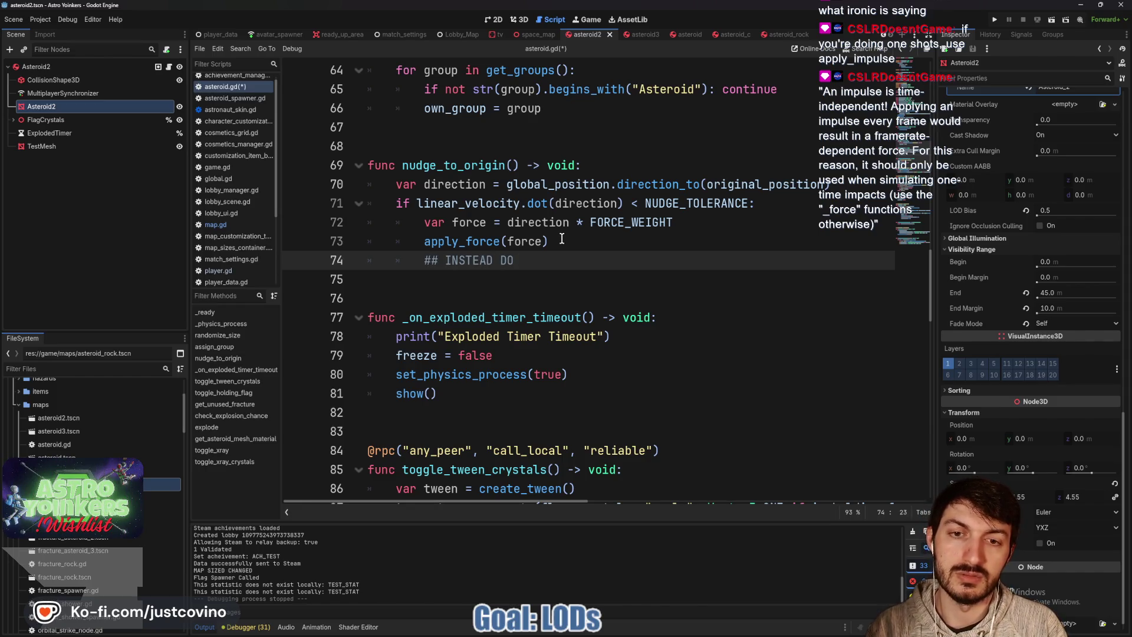
{"action": "key", "text": "BackSpace"}
{"action": "key", "text": "BackSpace"}
{"action": "key", "text": "BackSpace"}
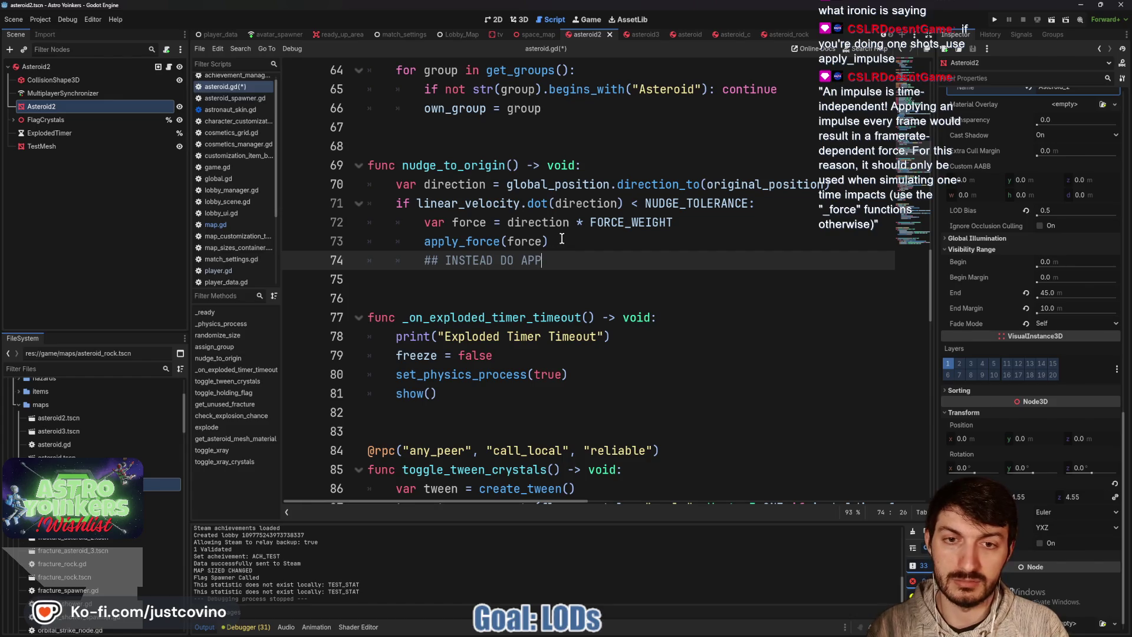
{"action": "type", "text": "applu"}
{"action": "key", "text": "BackSpace"}
{"action": "type", "text": "y_impulse"}
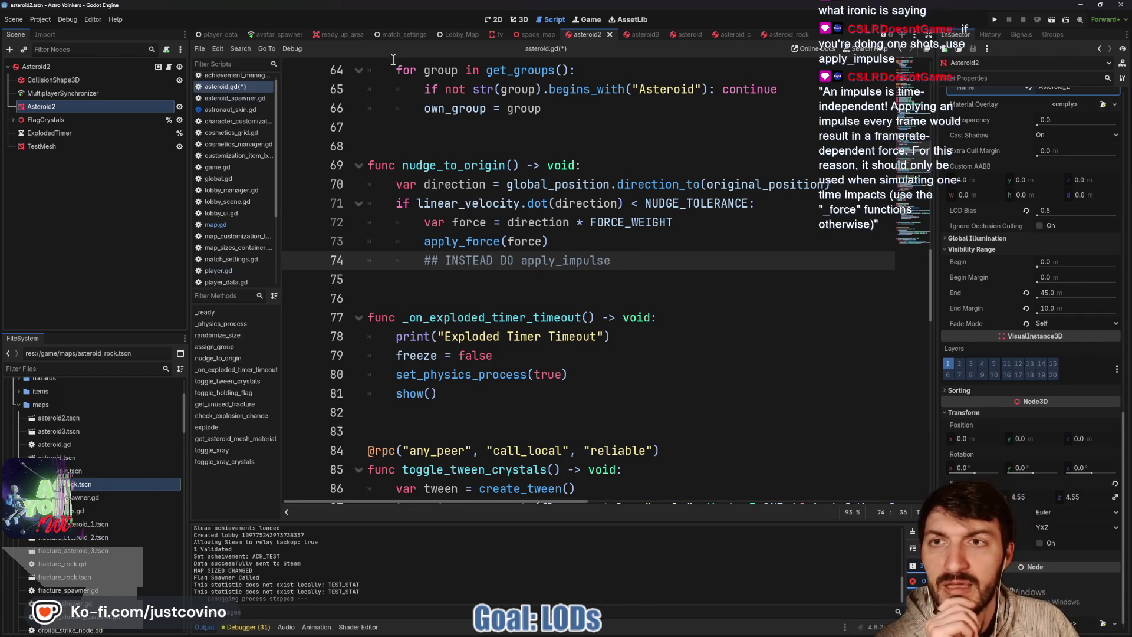
Switch to the space_map scene, collapse the Environment node and reselect the SpaceMap root
{"action": "left_click", "coordinate": [545, 35]}
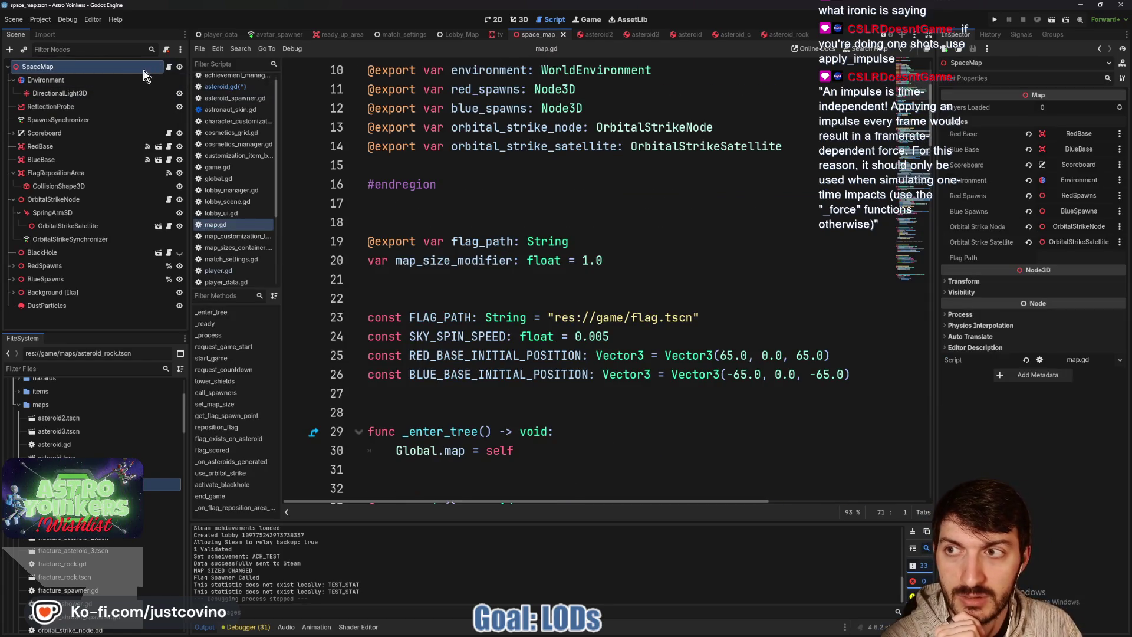
{"action": "left_click", "coordinate": [13, 80]}
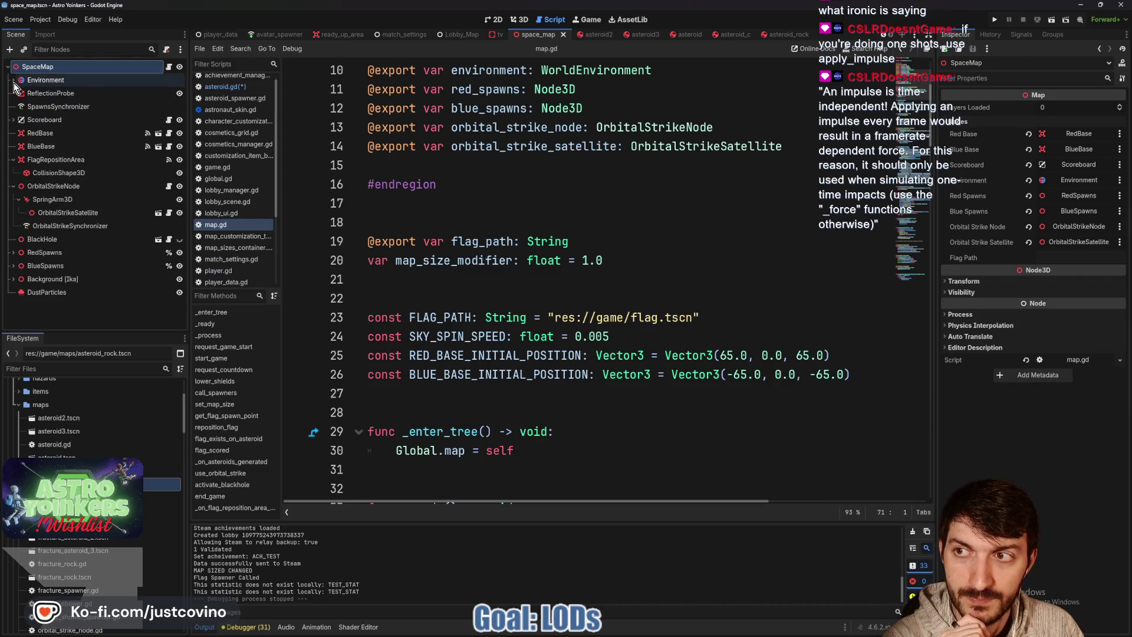
{"action": "left_click", "coordinate": [44, 80]}
{"action": "left_click", "coordinate": [55, 68]}
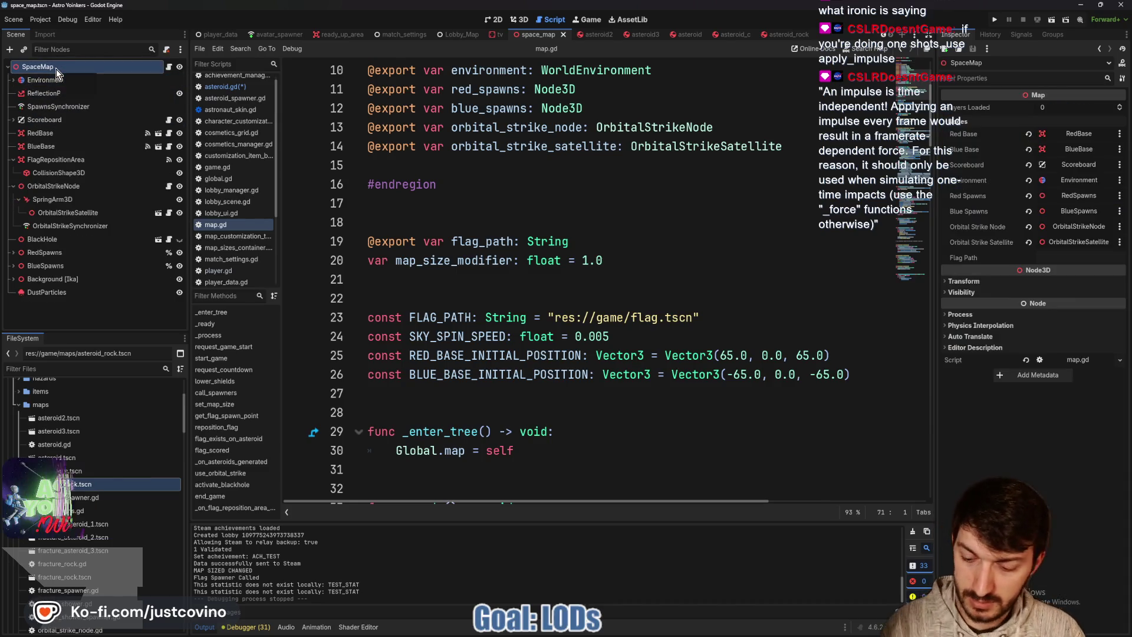
Add a Timer child under SpaceMap and rename it NudgeTimer
{"action": "key", "text": "ctrl+a"}
{"action": "type", "text": "timer"}
{"action": "key", "text": "Return"}
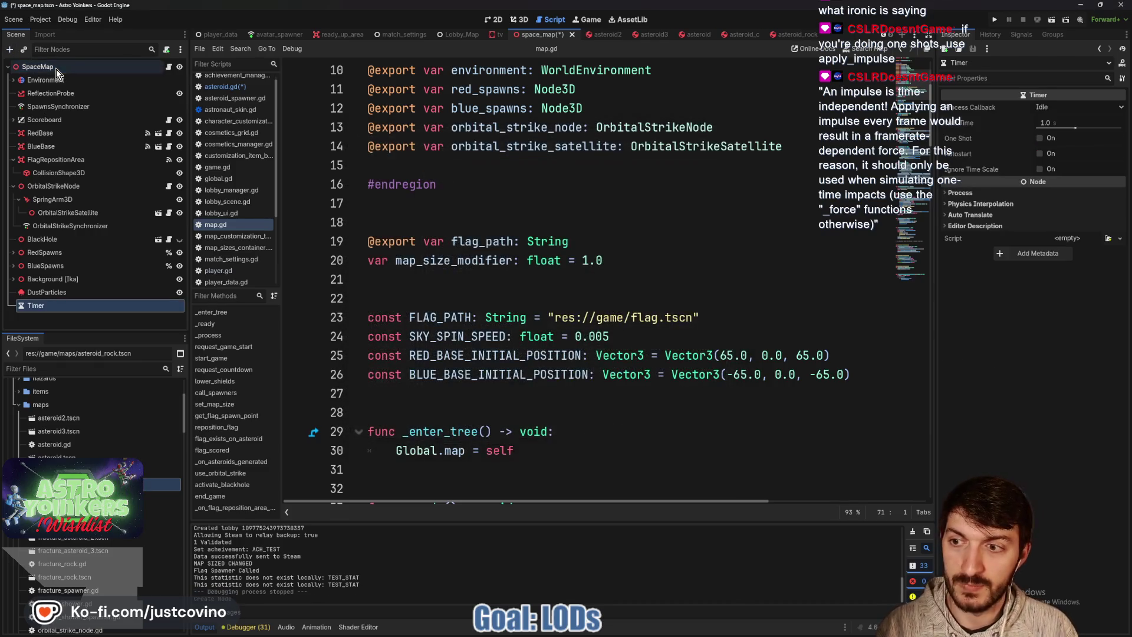
{"action": "double_click", "coordinate": [73, 305]}
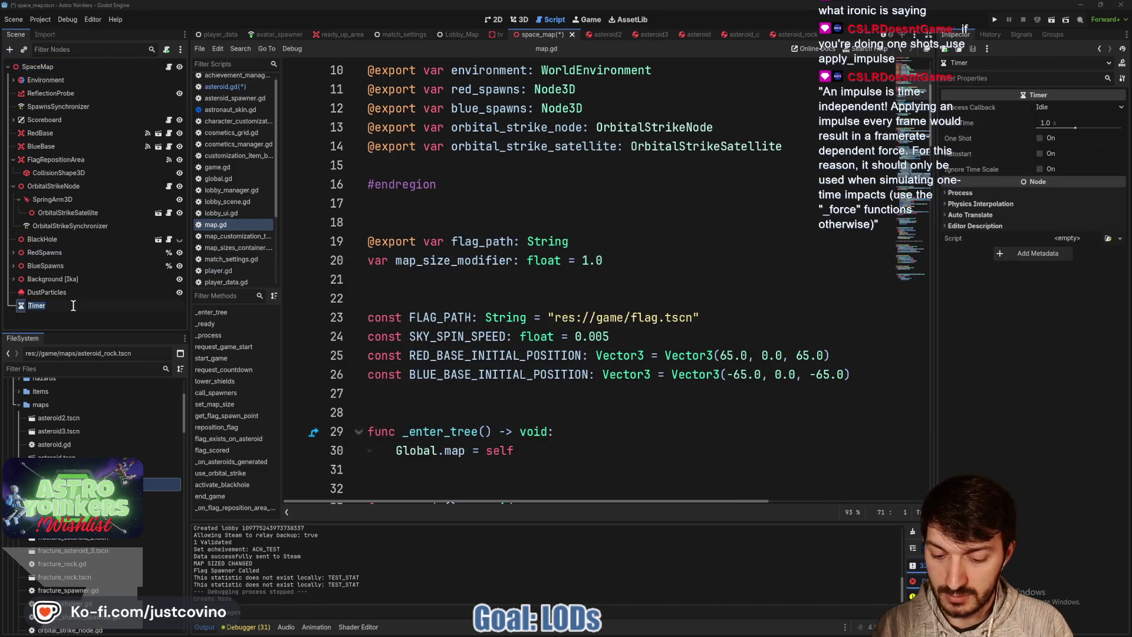
{"action": "type", "text": "NudgeTimer"}
{"action": "key", "text": "Return"}
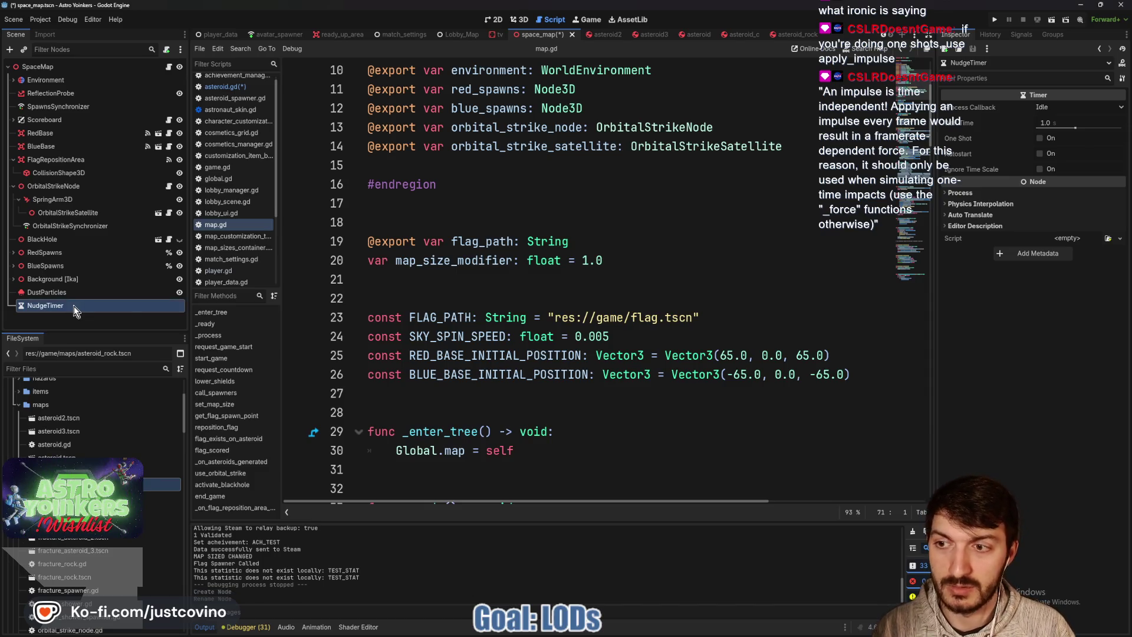
Turn on Ignore Time Scale and Autostart, set Wait Time to 0.5, and save the scene
{"action": "left_click", "coordinate": [1039, 170]}
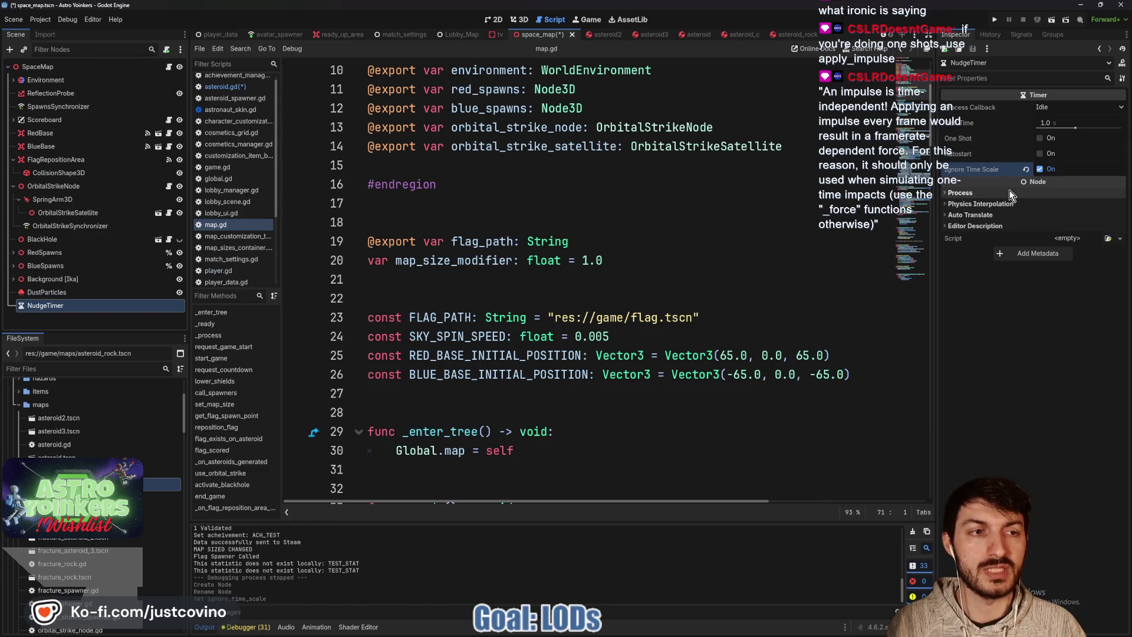
{"action": "left_click", "coordinate": [1040, 154]}
{"action": "left_click", "coordinate": [1055, 123]}
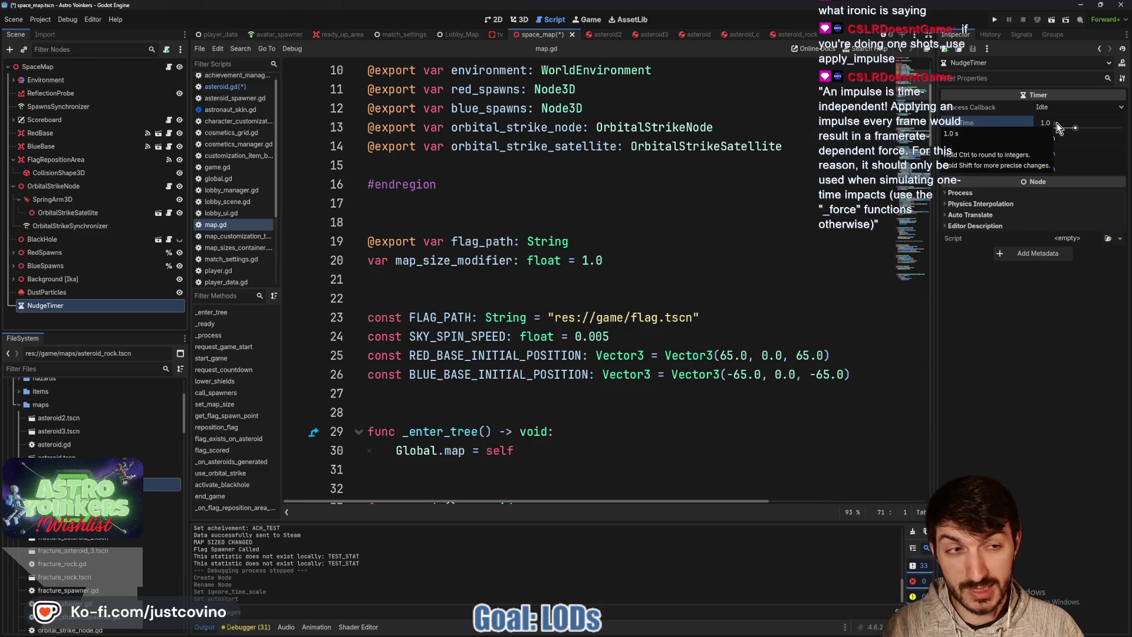
{"action": "left_click", "coordinate": [1057, 123]}
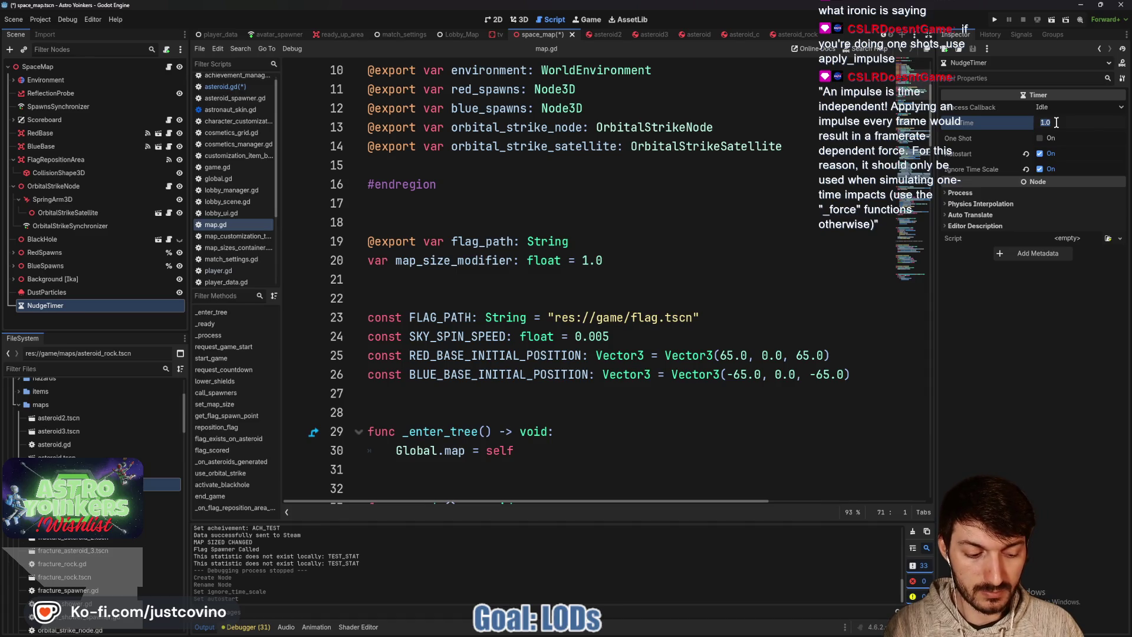
{"action": "type", "text": "0.5"}
{"action": "key", "text": "Return"}
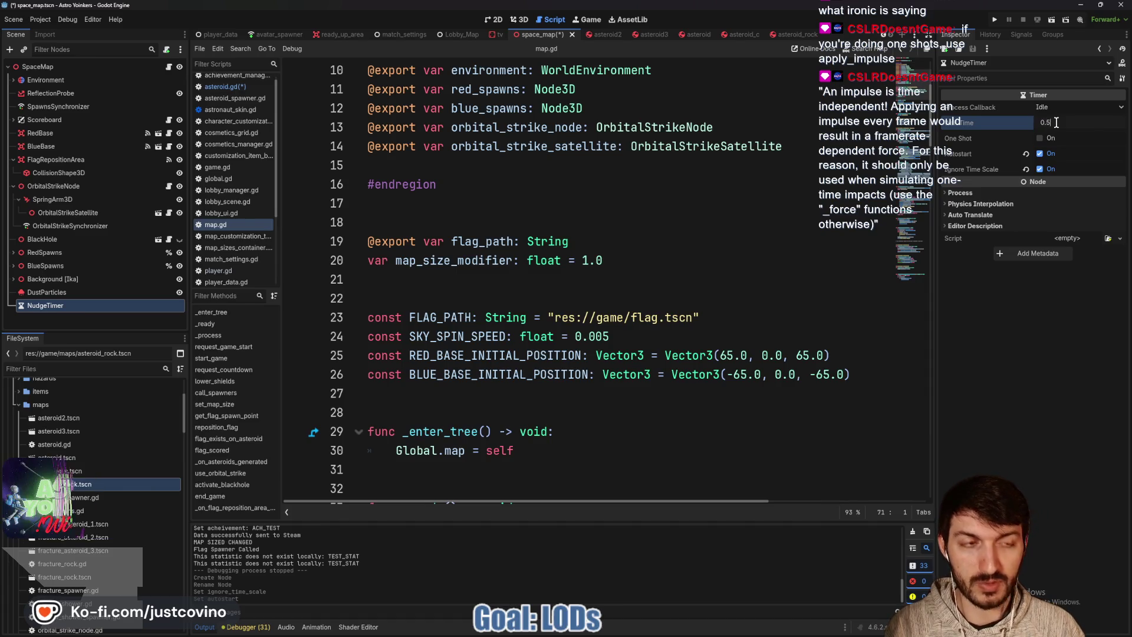
{"action": "left_click", "coordinate": [695, 230]}
{"action": "key", "text": "ctrl+s"}
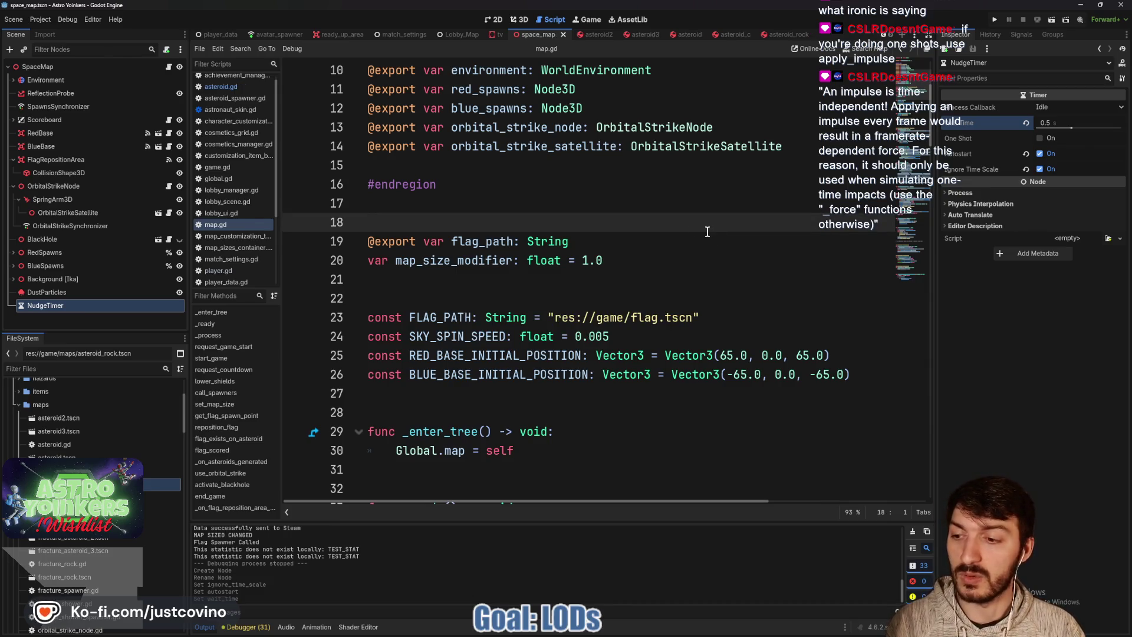
{"action": "left_click_drag", "start_coordinate": [496, 296], "coordinate": [684, 217]}
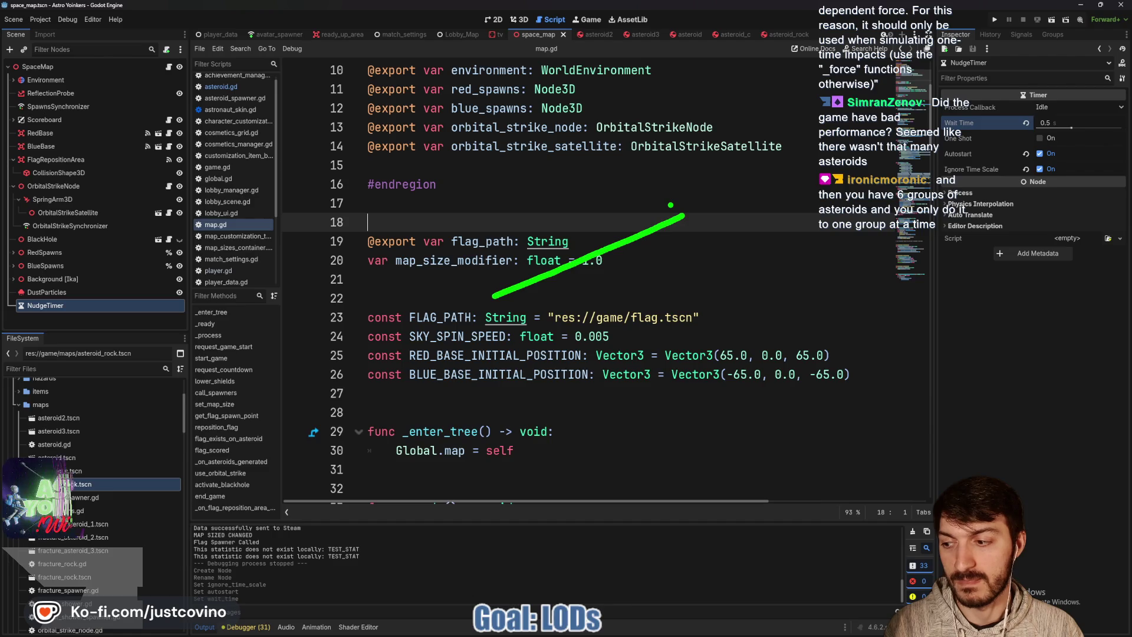
{"action": "key", "text": "Escape"}
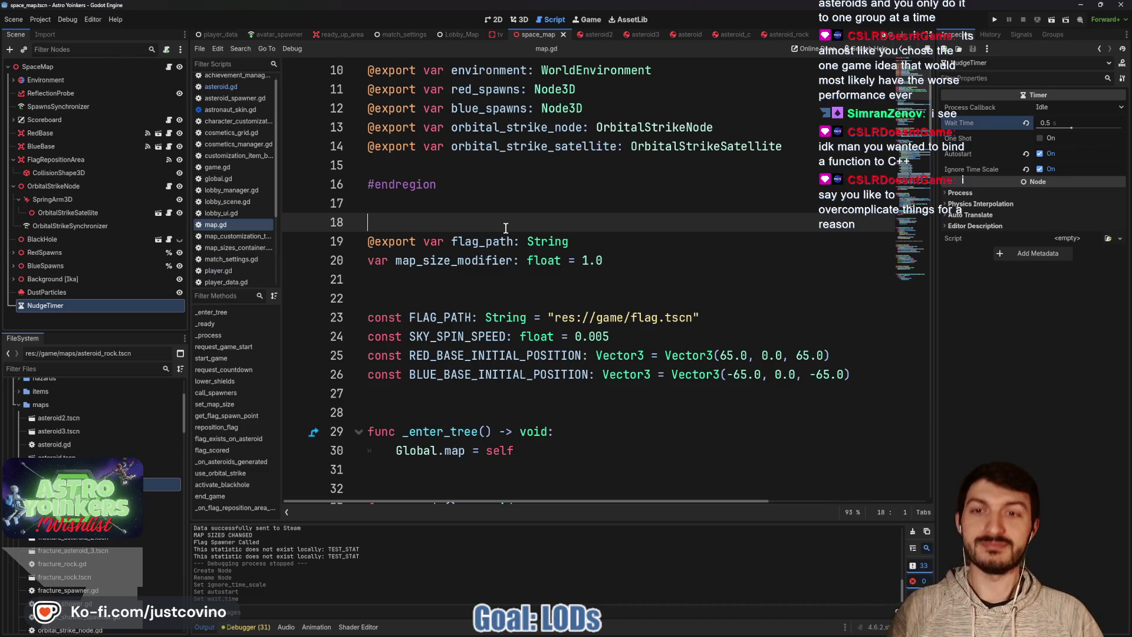
{"action": "key", "text": "ctrl+s"}
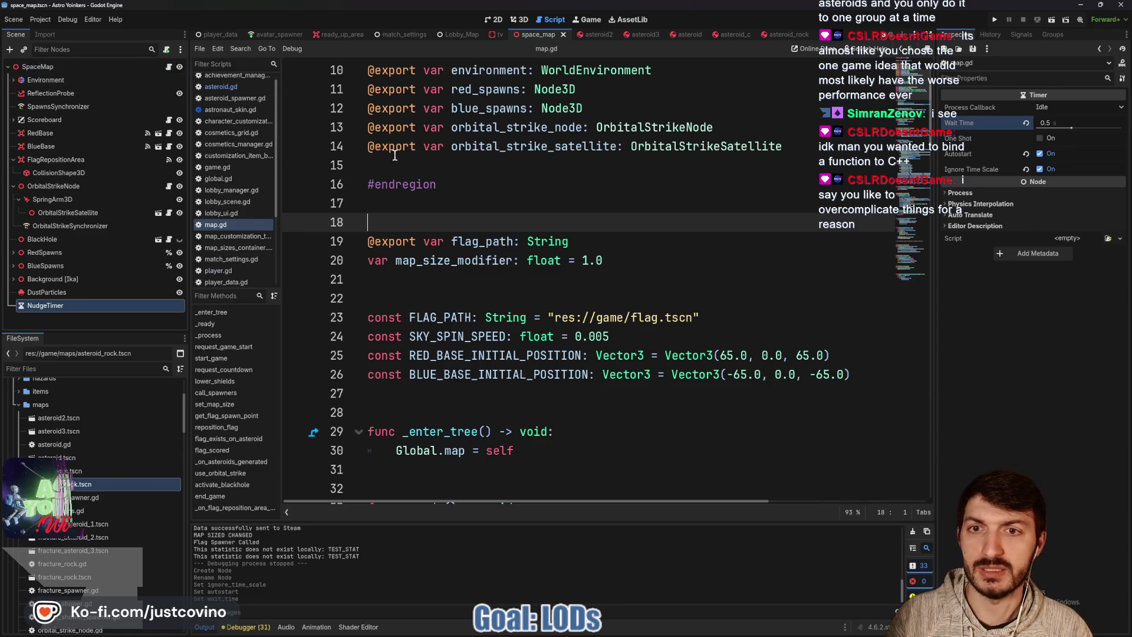
Drag the NudgeTimer node into map.gd to create a nudge_timer variable
{"action": "left_click", "coordinate": [413, 165]}
{"action": "mouse_move", "coordinate": [46, 305]}
{"action": "left_mouse_down"}
{"action": "mouse_move", "coordinate": [373, 230]}
{"action": "mouse_move", "coordinate": [423, 171]}
{"action": "left_mouse_up"}
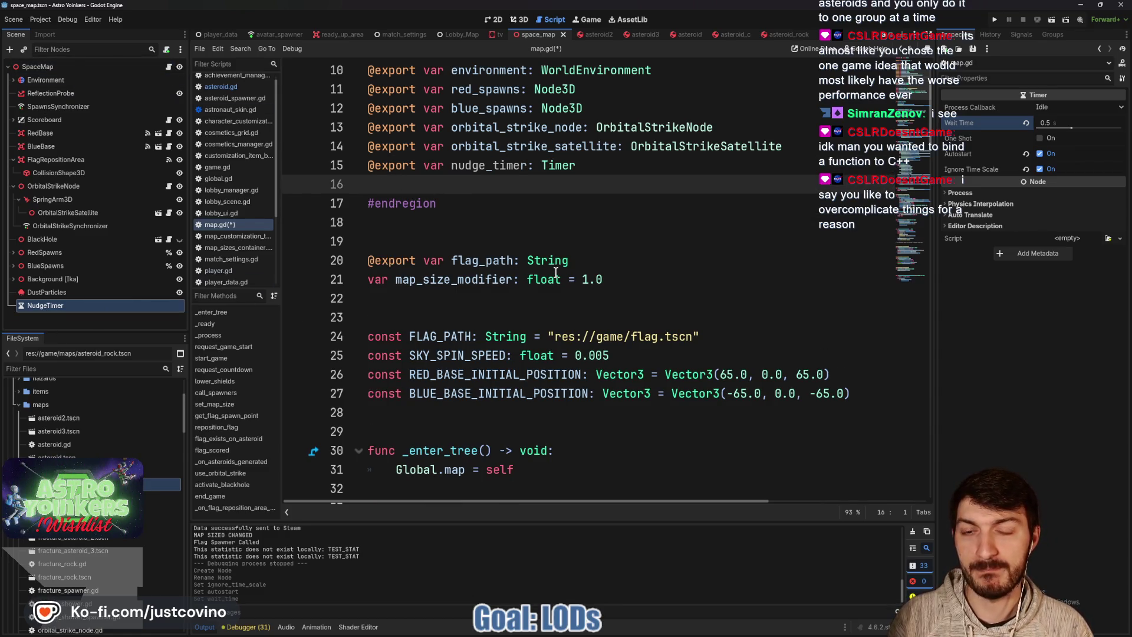
{"action": "scroll", "coordinate": [686, 269], "scroll_direction": "down", "scroll_amount": 3}
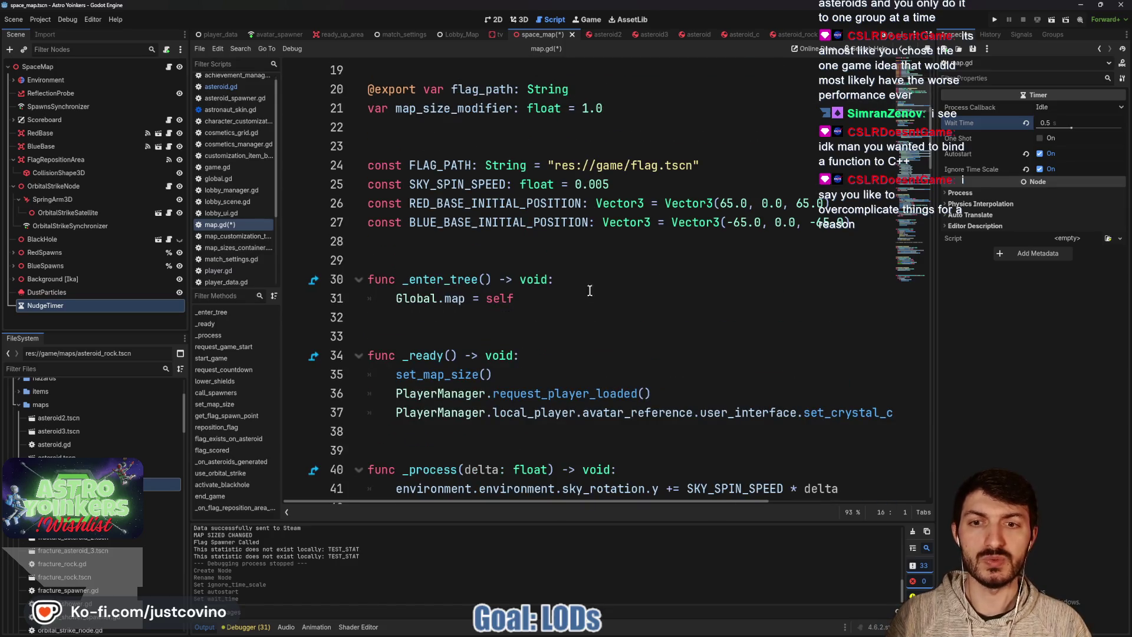
{"action": "scroll", "coordinate": [584, 292], "scroll_direction": "down", "scroll_amount": 2}
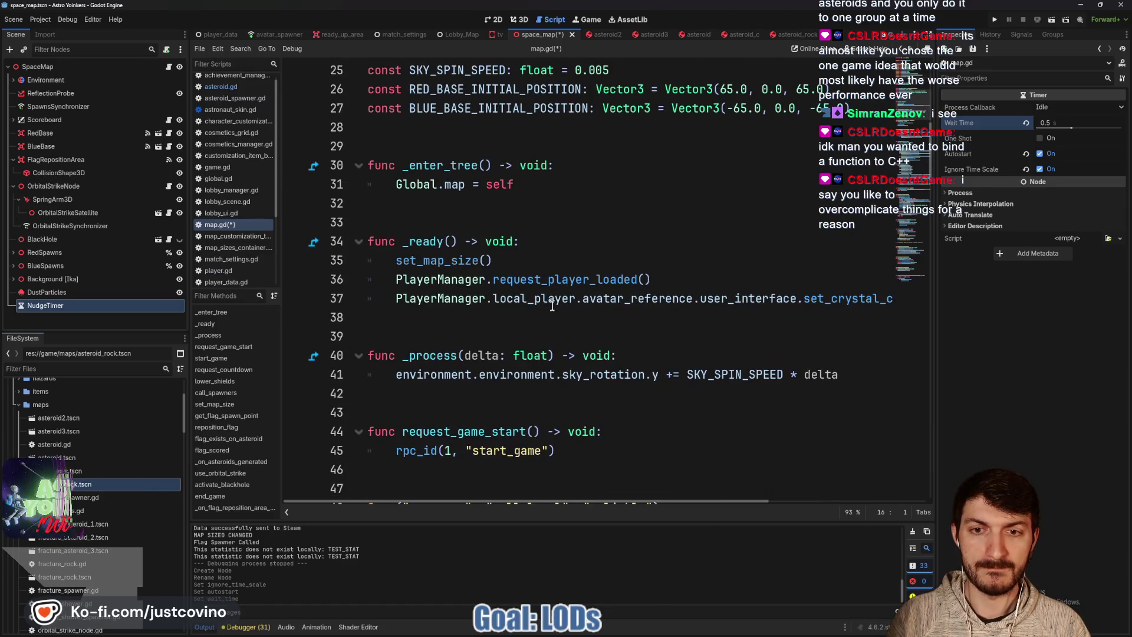
In _ready, add nudge_timer.timeout.connect(_on_nudge_timer_timeout) followed by a blank line
{"action": "left_click", "coordinate": [460, 316]}
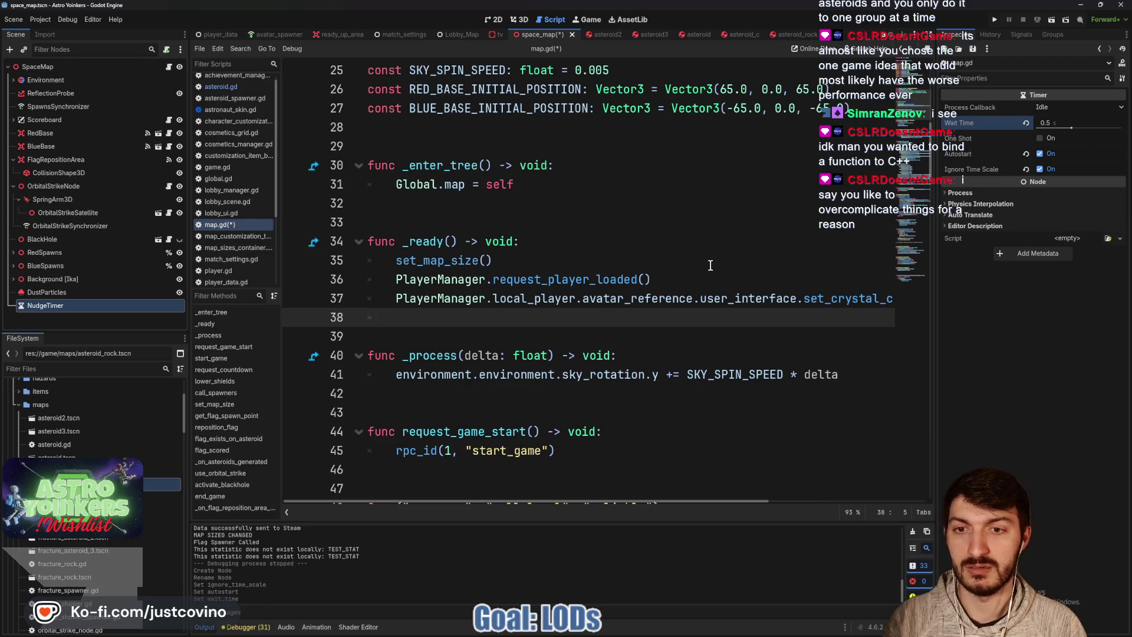
{"action": "type", "text": "nudge_timer.timeout.c"}
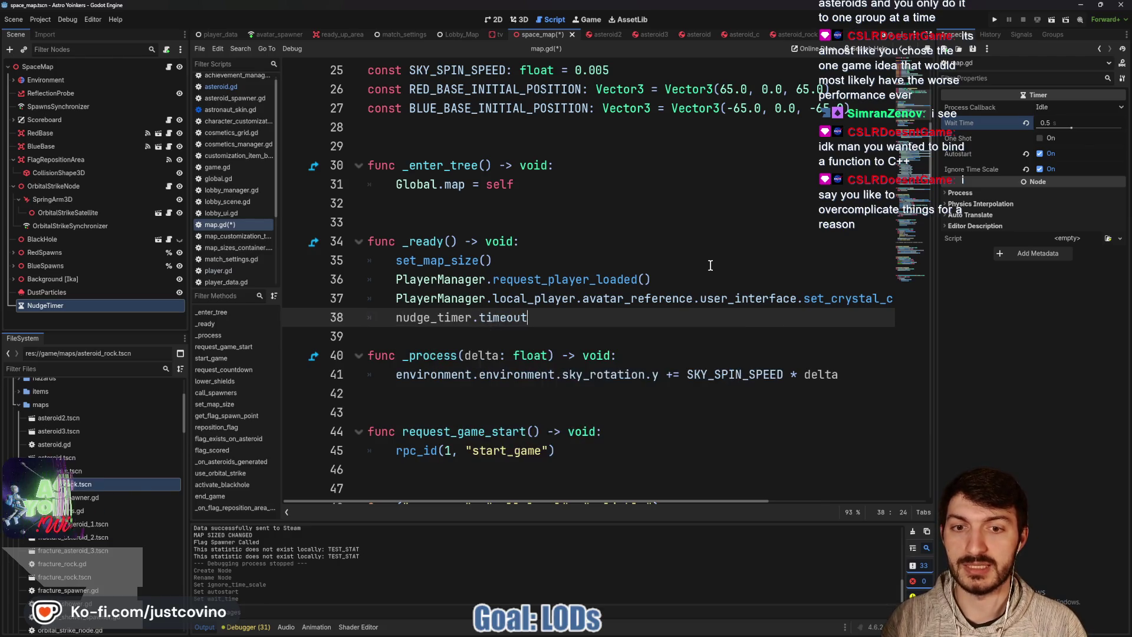
{"action": "key", "text": "Return"}
{"action": "type", "text": "_on_nu"}
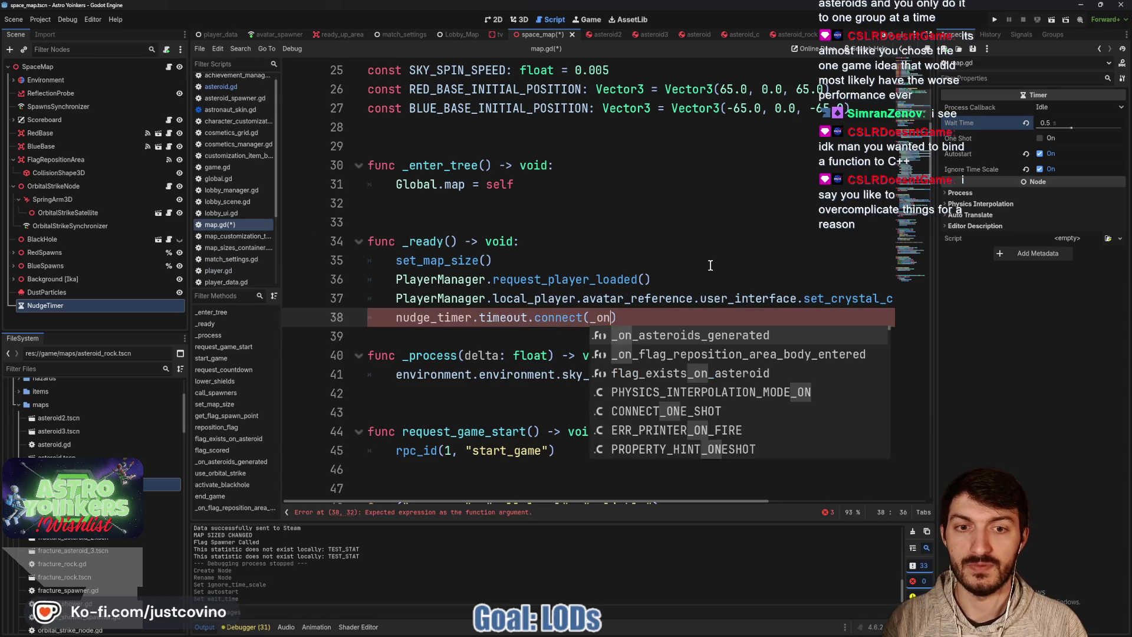
{"action": "type", "text": "dge_t"}
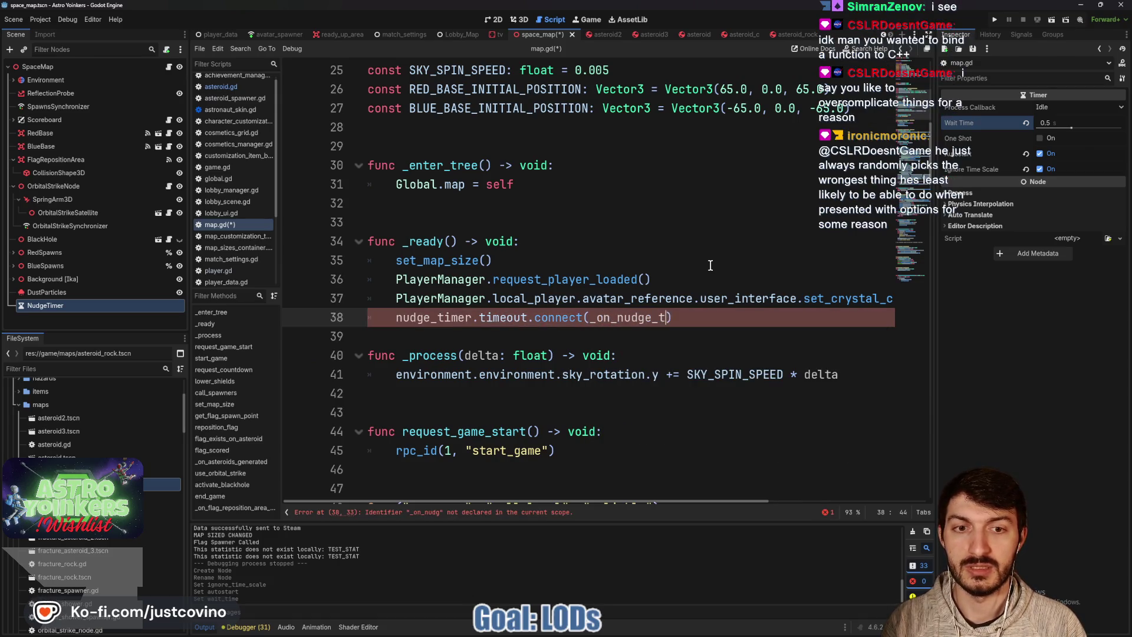
{"action": "type", "text": "imer_timeout"}
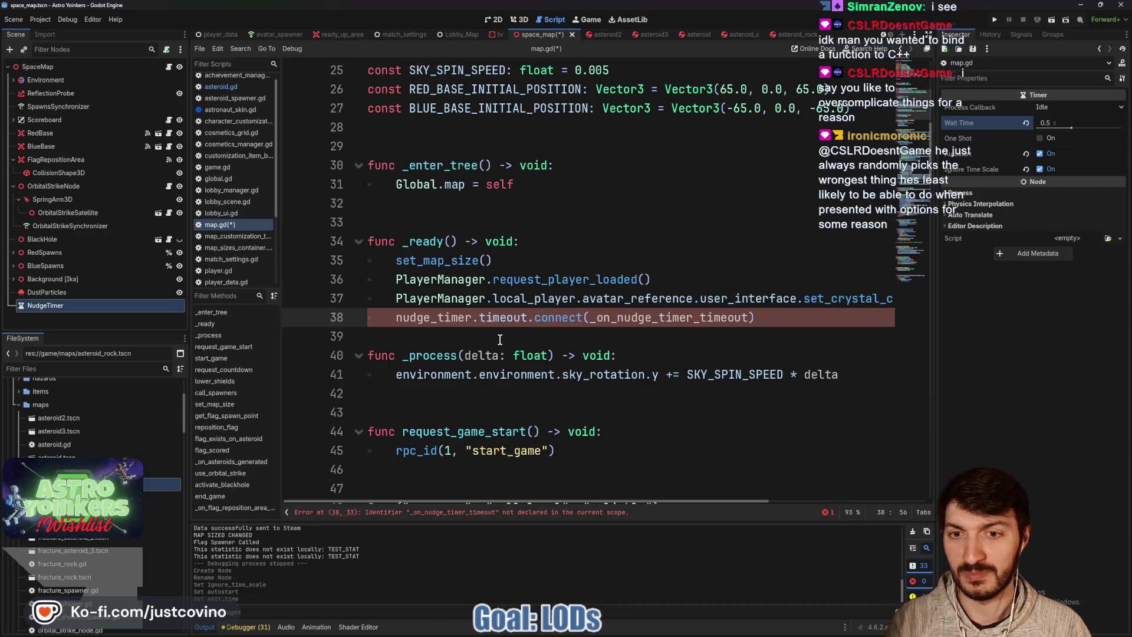
{"action": "left_click", "coordinate": [500, 340]}
{"action": "key", "text": "Return"}
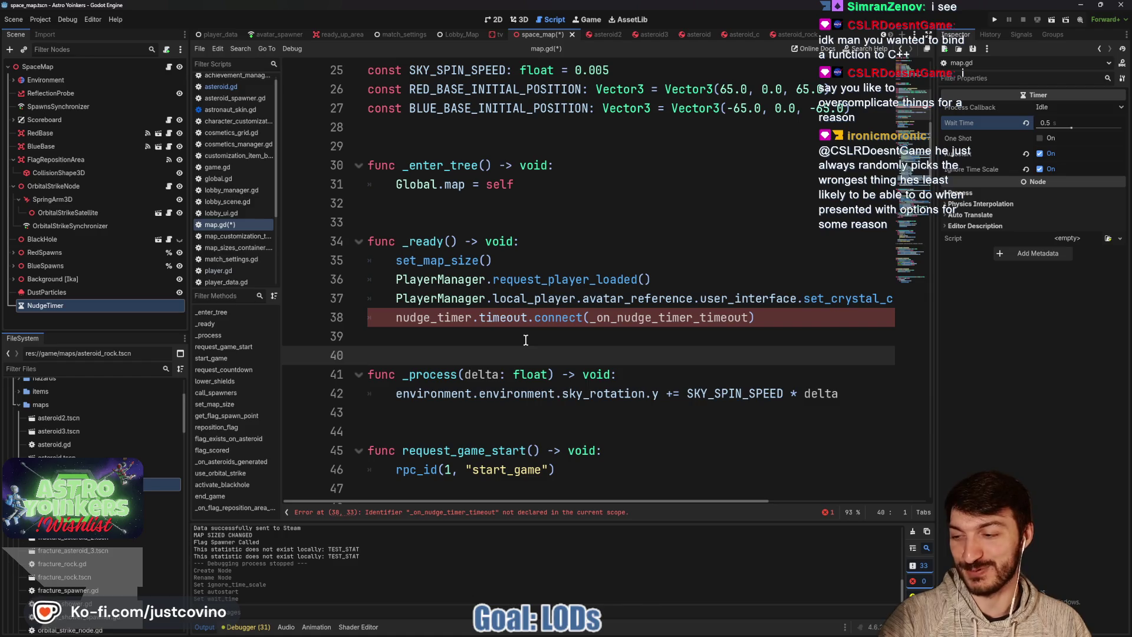
Open blank lines after flag_scored, above _on_asteroids_generated, for a new function
{"action": "double_click", "coordinate": [631, 316]}
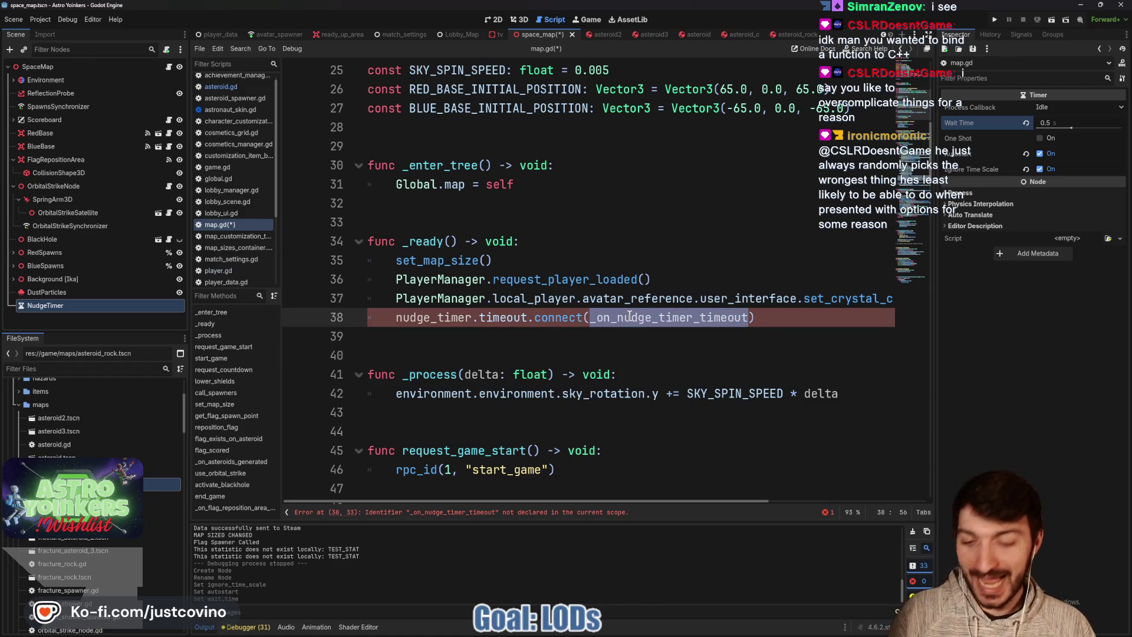
{"action": "scroll", "coordinate": [645, 366], "scroll_direction": "down", "scroll_amount": 15}
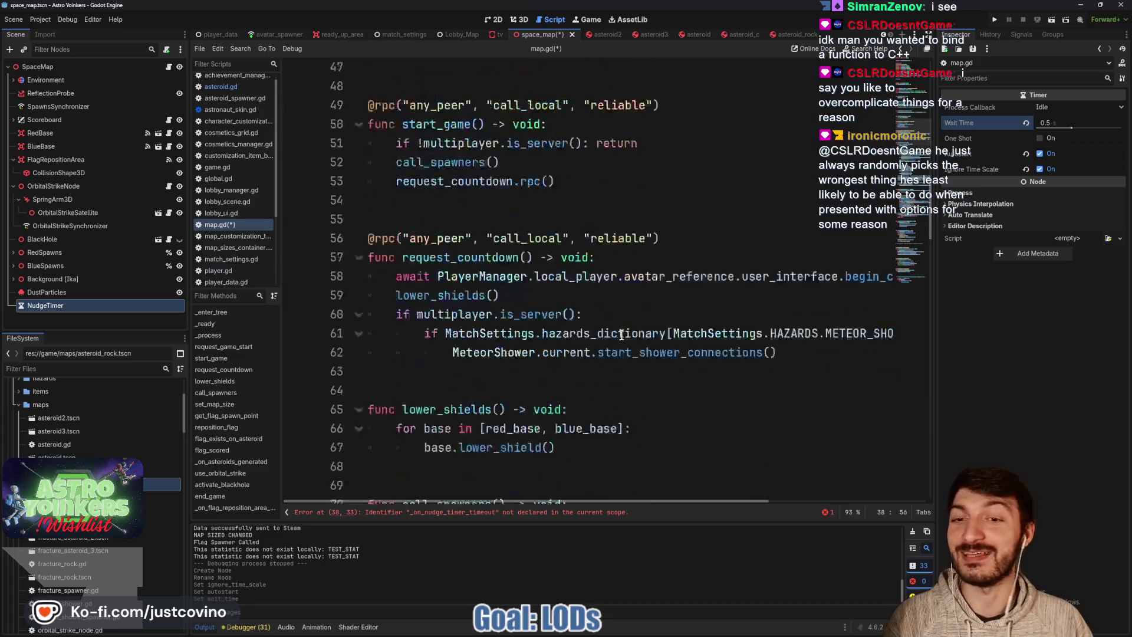
{"action": "scroll", "coordinate": [610, 327], "scroll_direction": "down", "scroll_amount": 17}
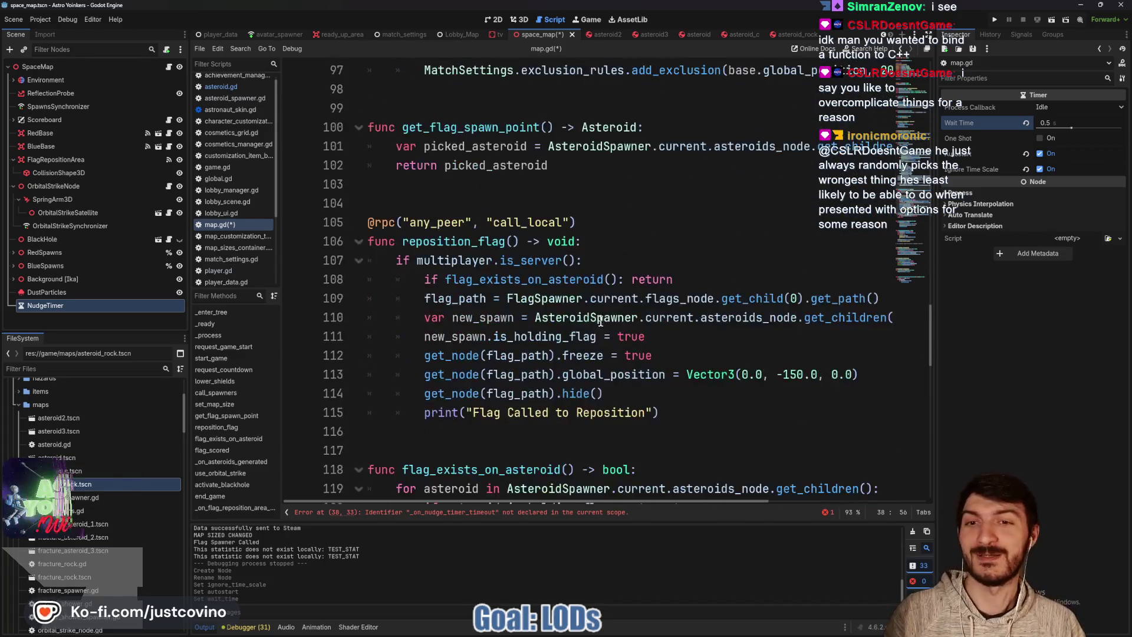
{"action": "scroll", "coordinate": [553, 307], "scroll_direction": "down", "scroll_amount": 4}
{"action": "scroll", "coordinate": [530, 300], "scroll_direction": "up", "scroll_amount": 8}
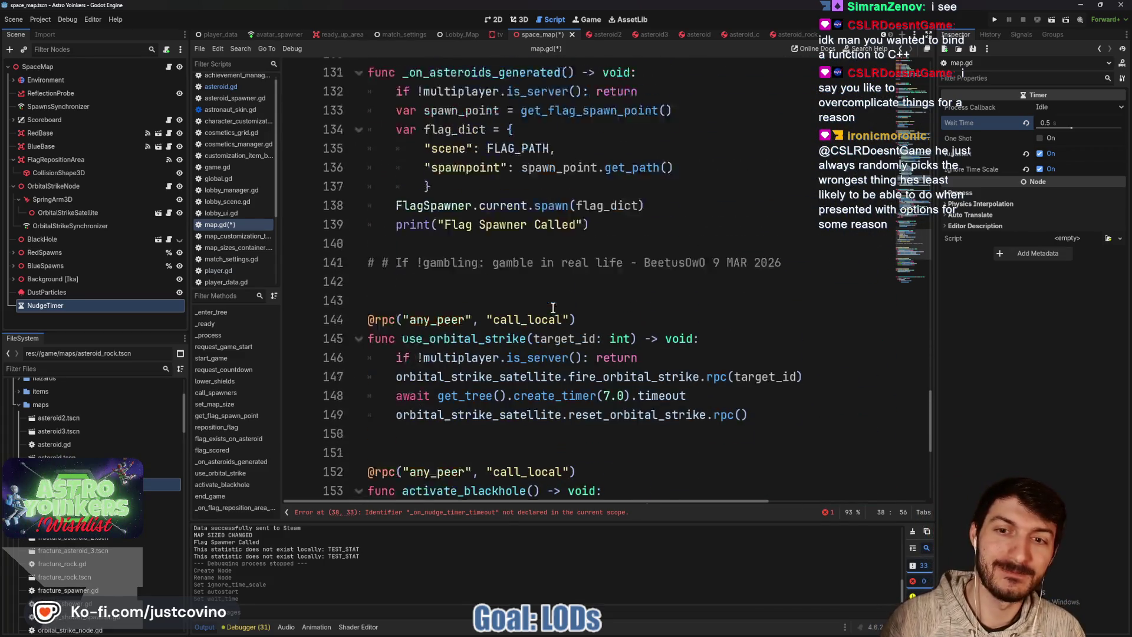
{"action": "scroll", "coordinate": [414, 365], "scroll_direction": "down", "scroll_amount": 2}
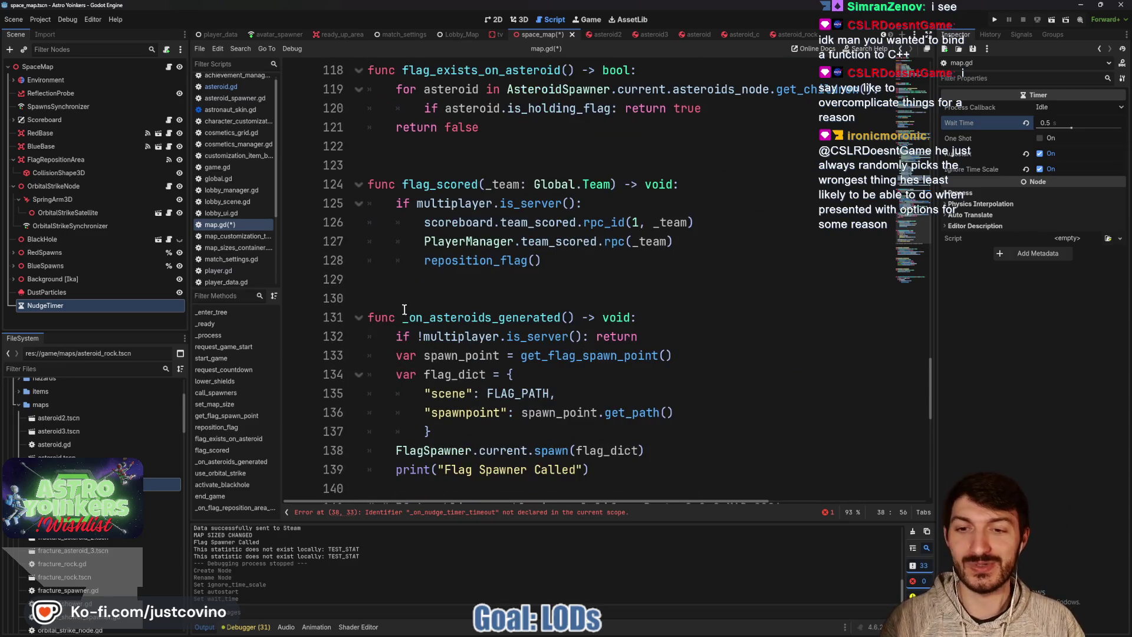
{"action": "left_click", "coordinate": [401, 292]}
{"action": "key", "text": "Return"}
{"action": "key", "text": "Return"}
{"action": "key", "text": "Return"}
{"action": "key", "text": "Return"}
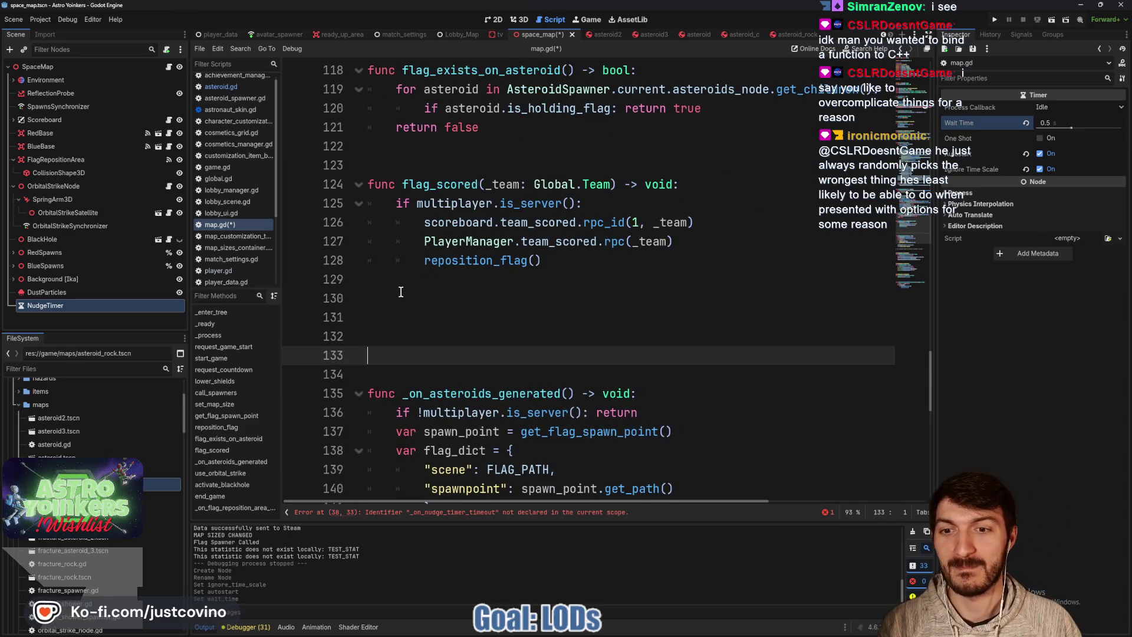
{"action": "key", "text": "Up"}
{"action": "key", "text": "Up"}
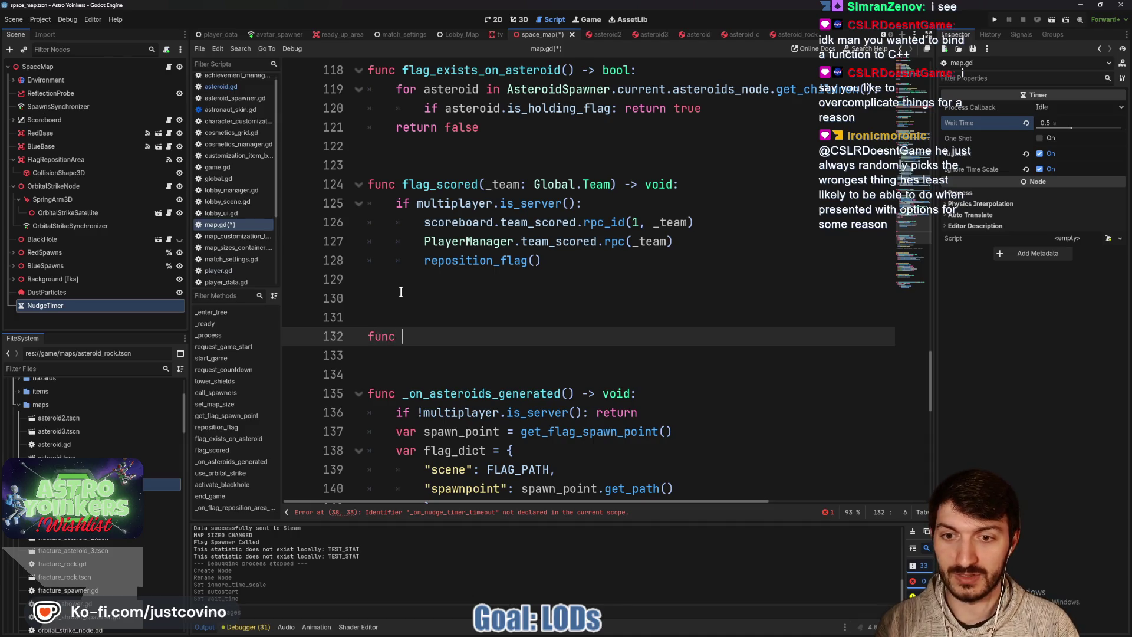
Write func _on_nudge_timer_timeout() -> void: with a pass body
{"action": "type", "text": "_on_nudge_timer_timeout"}
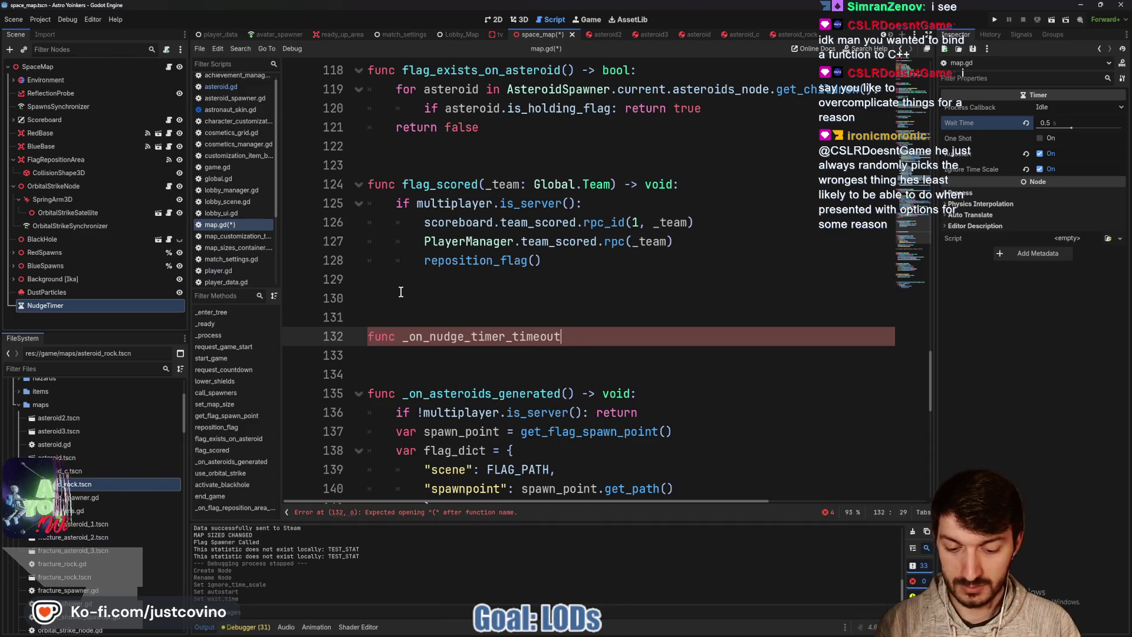
{"action": "type", "text": "() -> void:"}
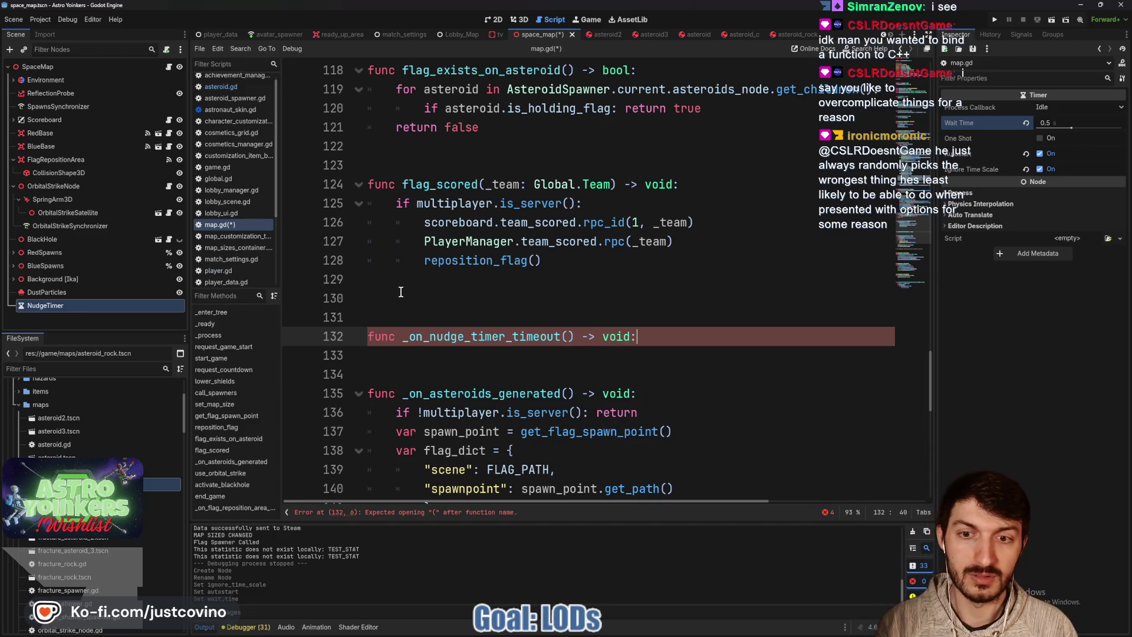
{"action": "key", "text": "Return"}
{"action": "type", "text": "pass"}
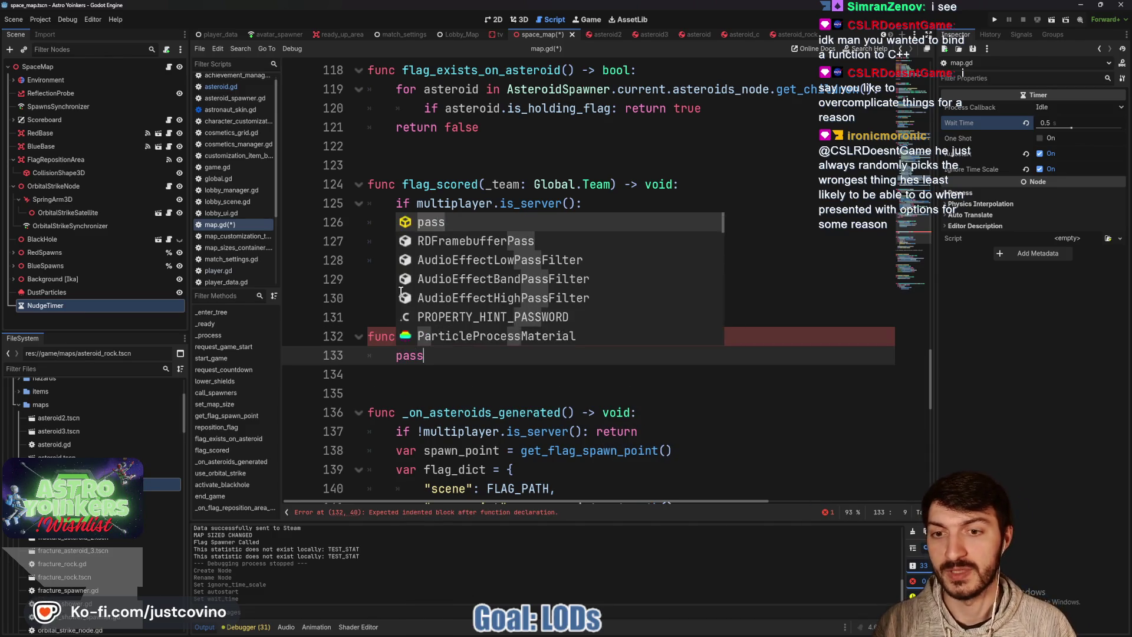
{"action": "left_click", "coordinate": [408, 390]}
{"action": "key", "text": "Return"}
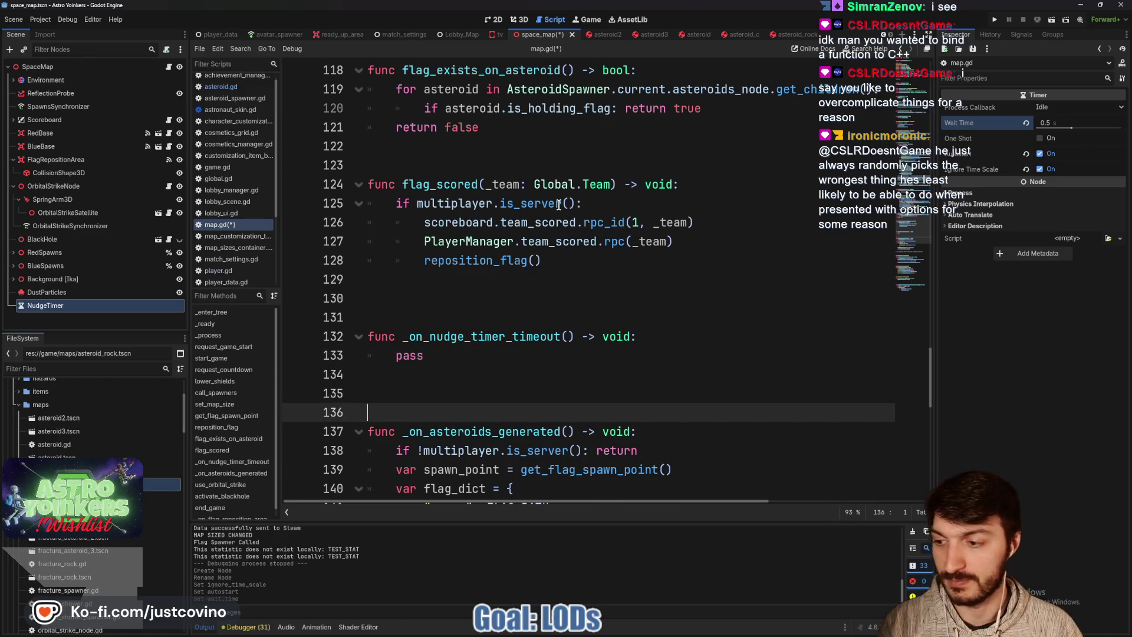
{"action": "left_click", "coordinate": [648, 339]}
Add '##TODO Break up into groups of asteroids. Loop through which group is up next for nudging' and save
{"action": "key", "text": "Return"}
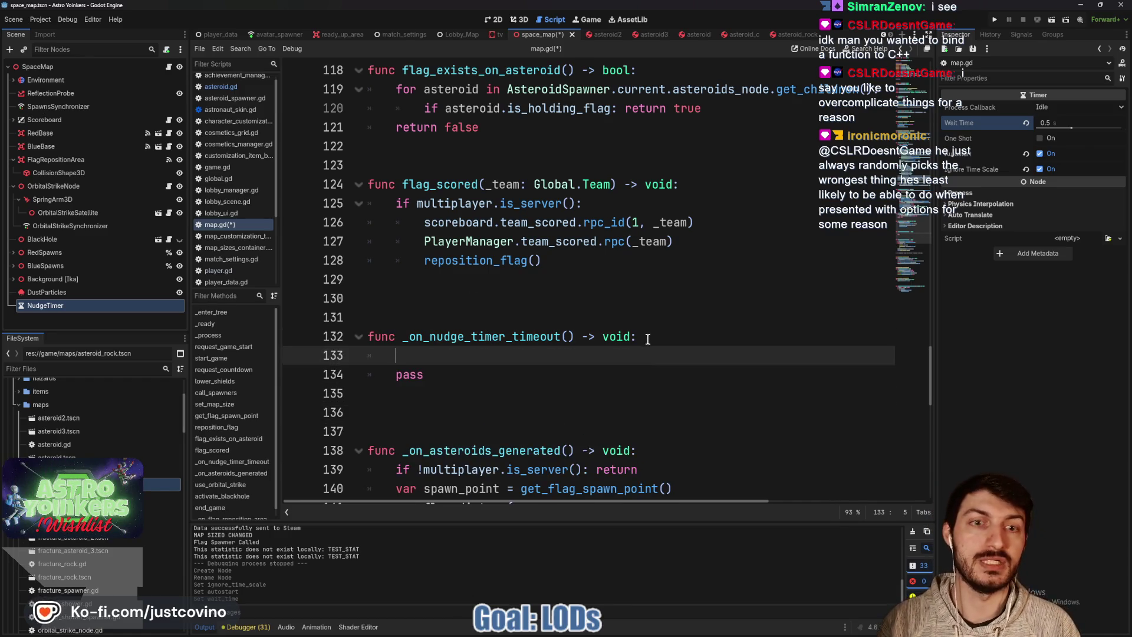
{"action": "type", "text": "## "}
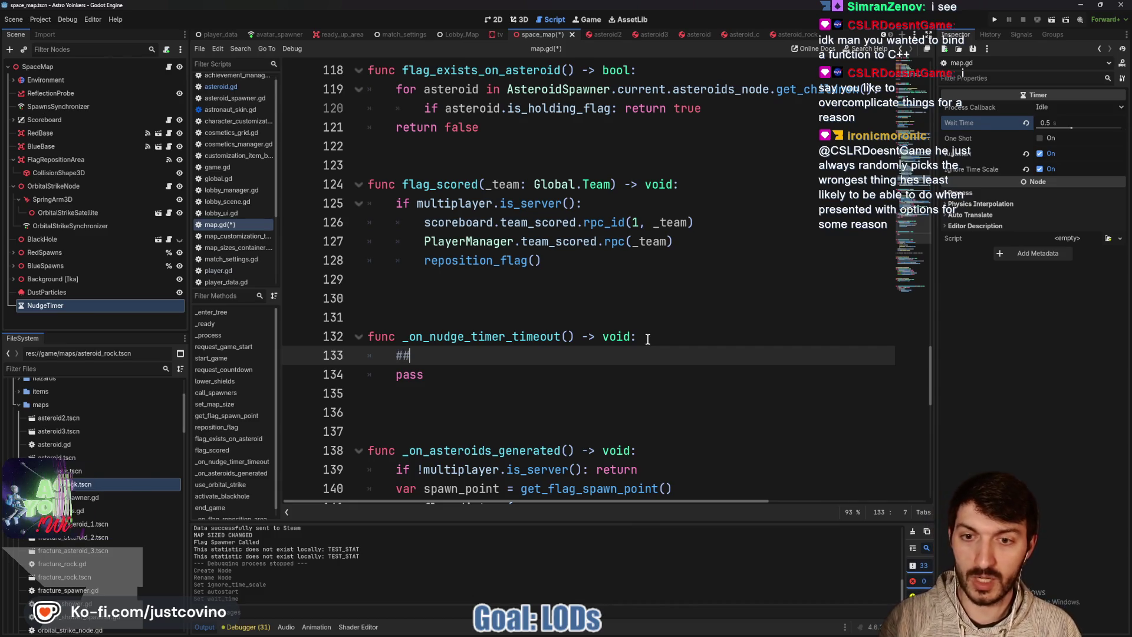
{"action": "type", "text": "Break"}
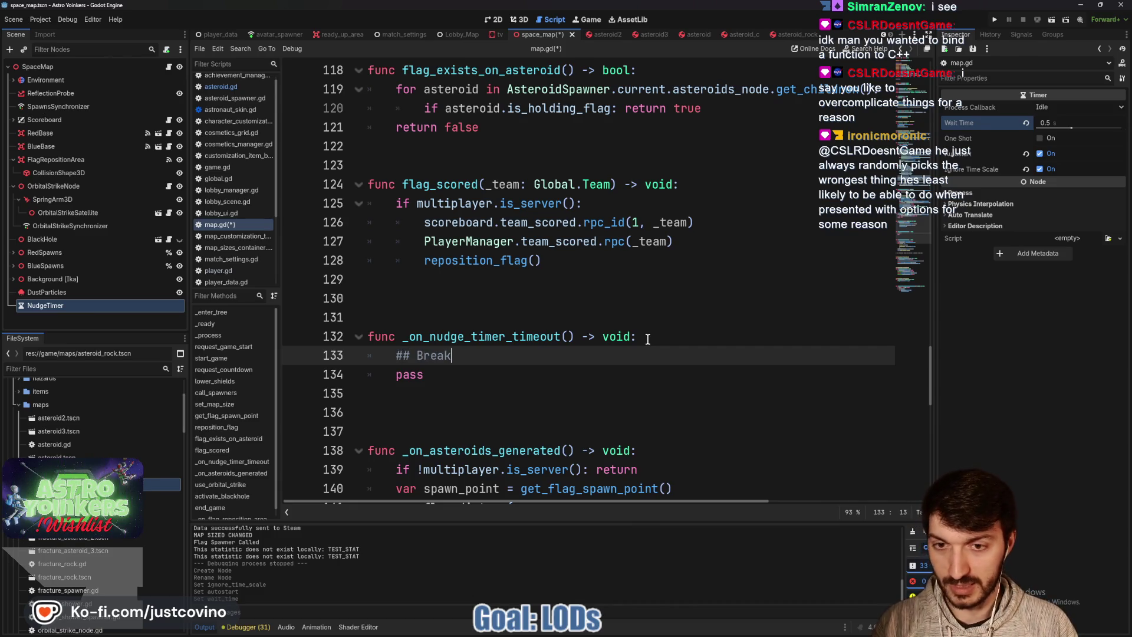
{"action": "type", "text": " up into Qua"}
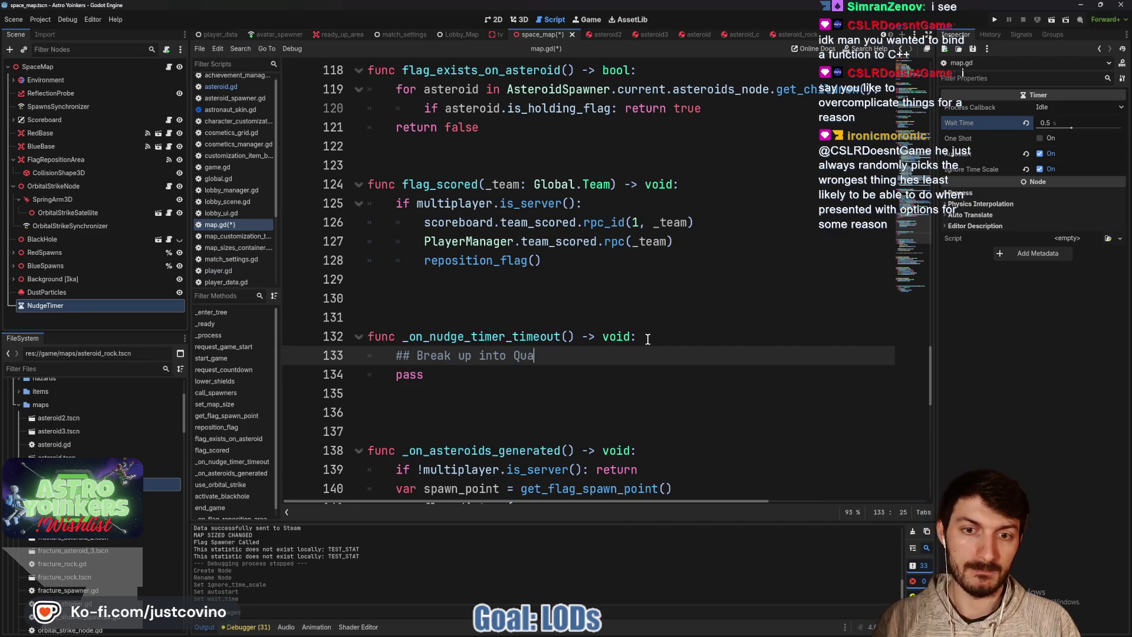
{"action": "key", "text": "BackSpace"}
{"action": "key", "text": "BackSpace"}
{"action": "type", "text": "groups of ast"}
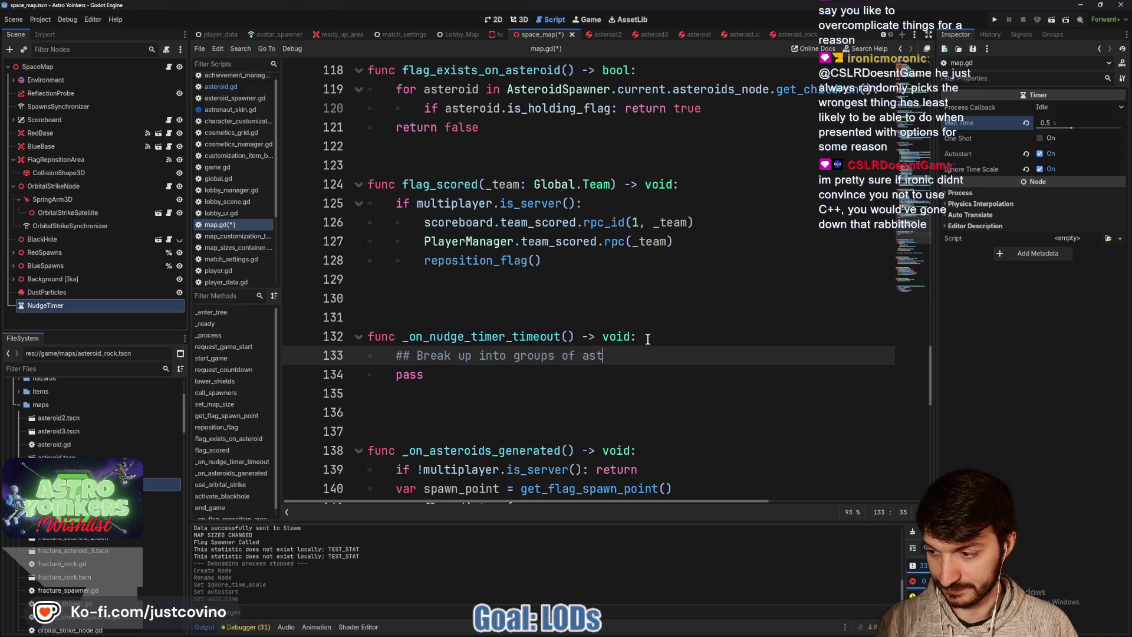
{"action": "type", "text": "eroids. Loo"}
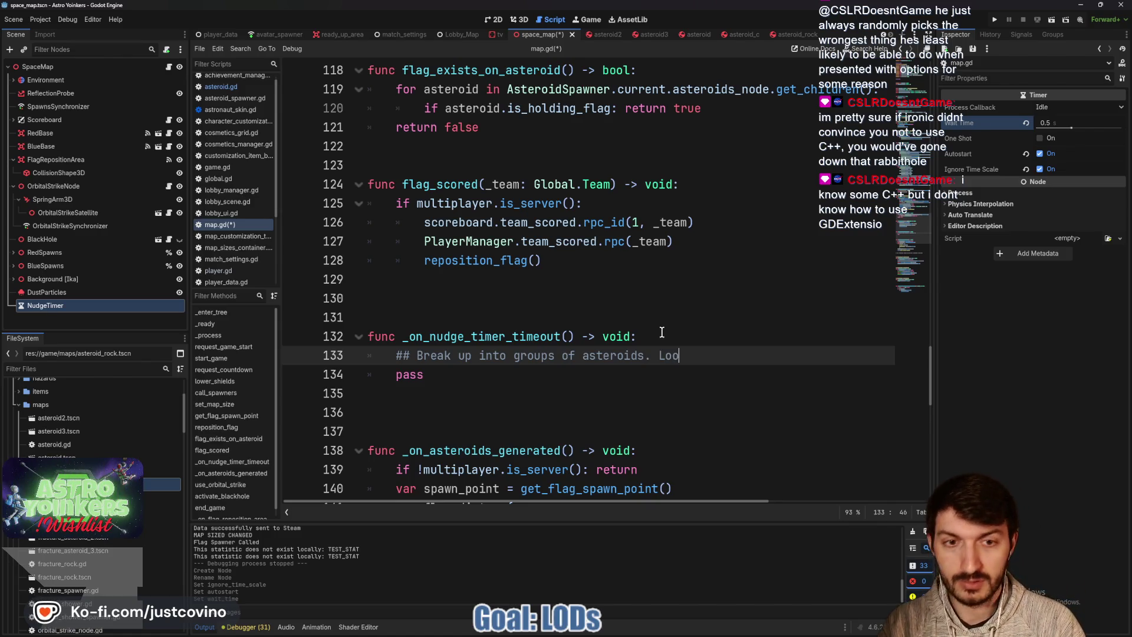
{"action": "type", "text": "which"}
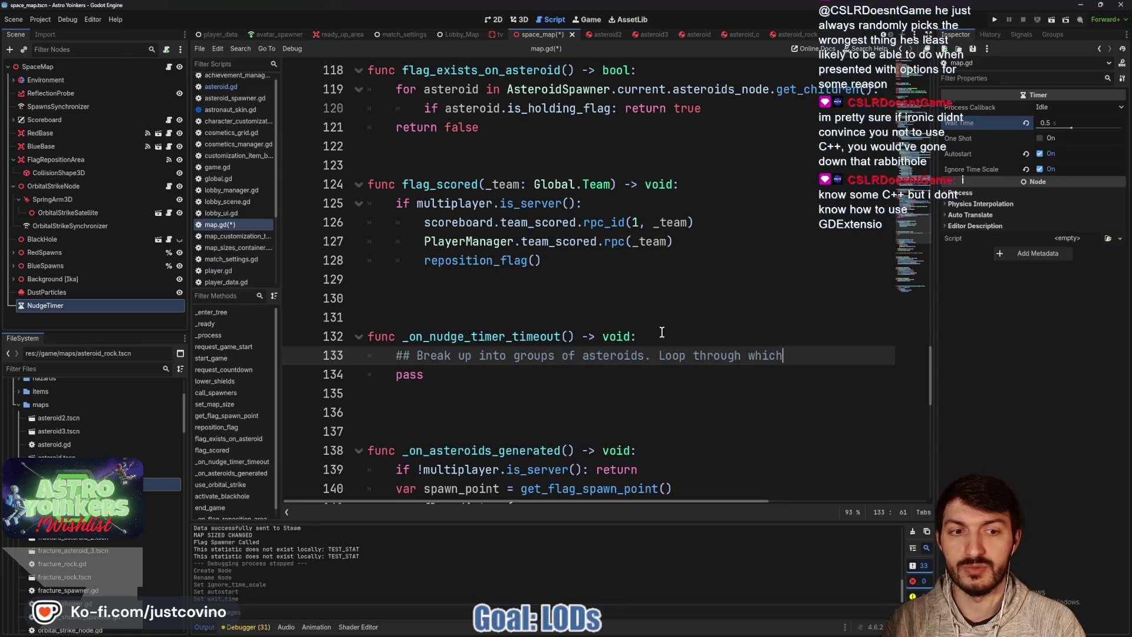
{"action": "type", "text": " group is up ne"}
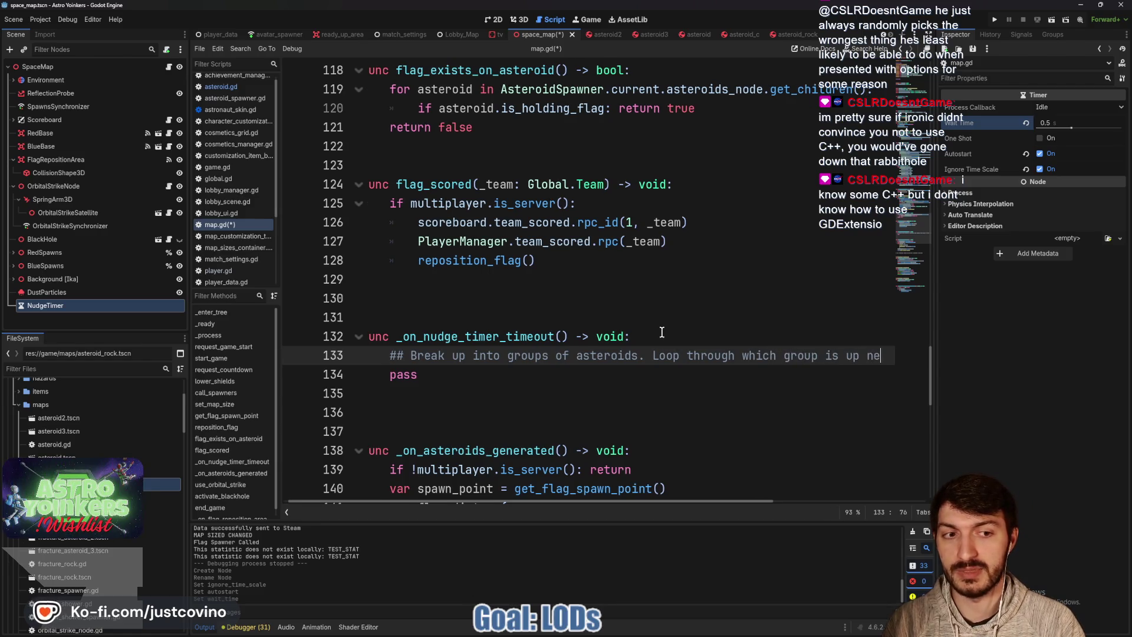
{"action": "type", "text": "xt for nudging"}
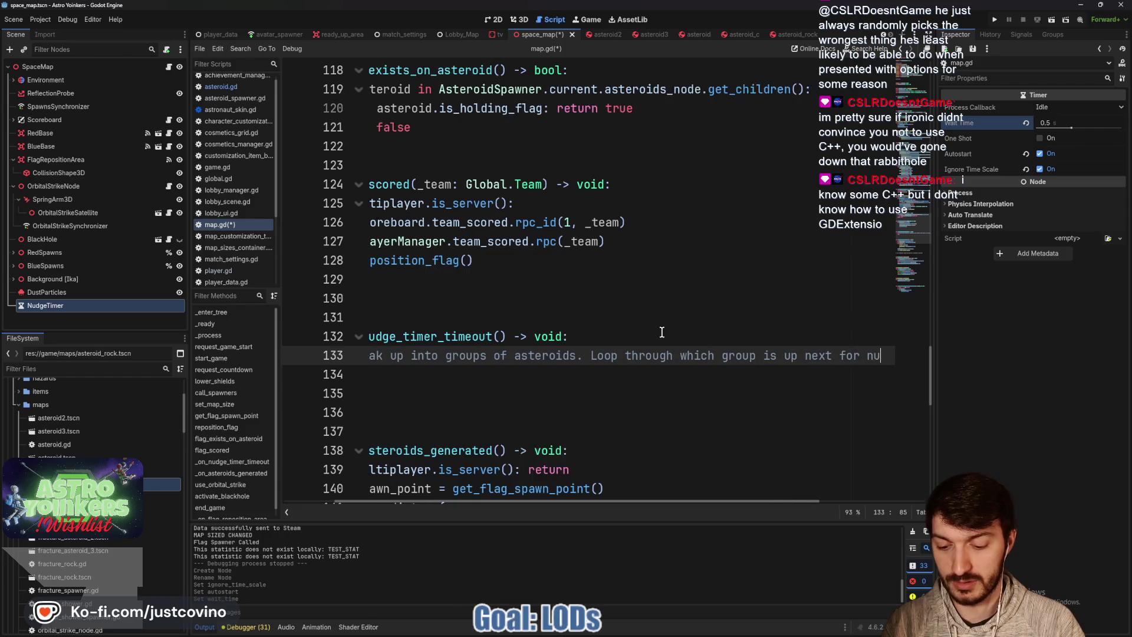
{"action": "scroll", "coordinate": [662, 332], "scroll_direction": "left", "scroll_amount": 3}
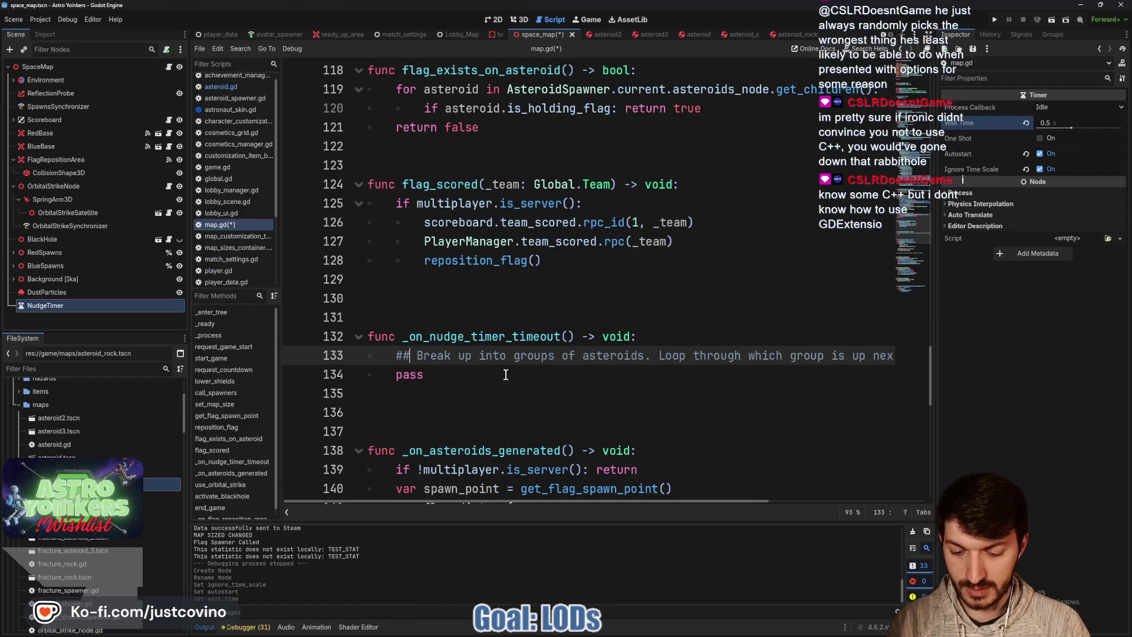
{"action": "key", "text": "Left"}
{"action": "type", "text": "TODO"}
{"action": "key", "text": "ctrl+s"}
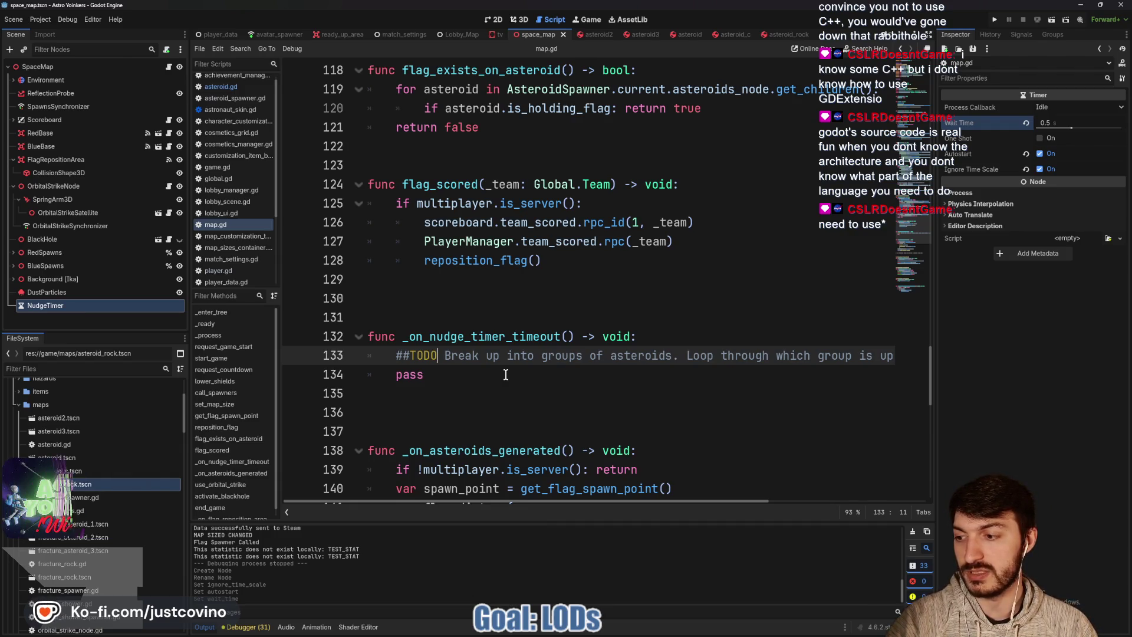
{"action": "left_click", "coordinate": [505, 375]}
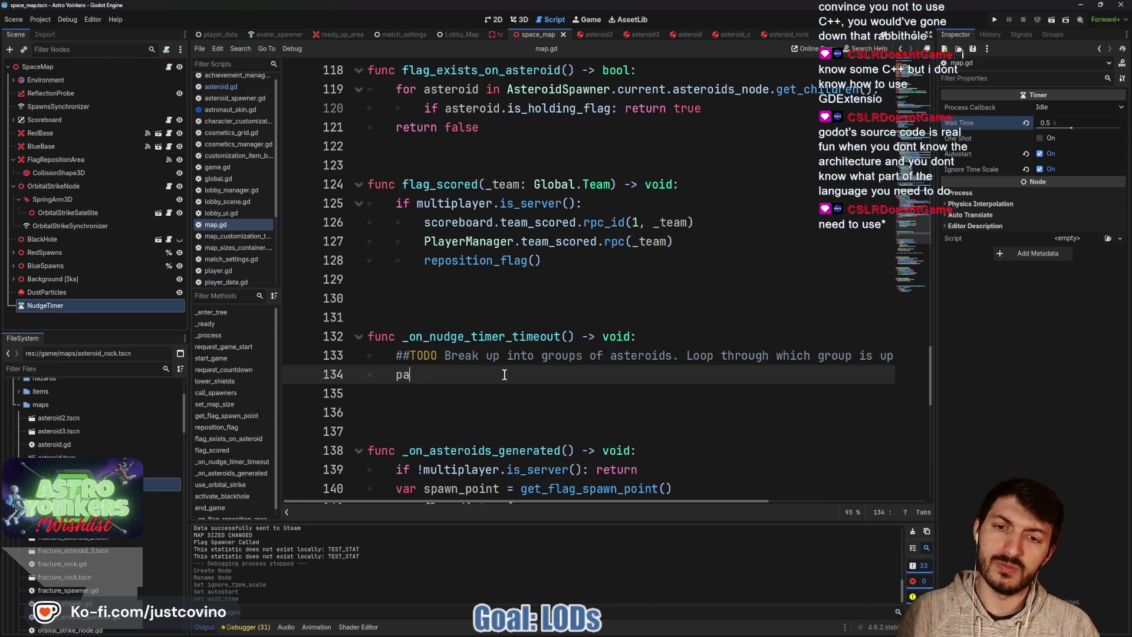
{"action": "type", "text": "Ast"}
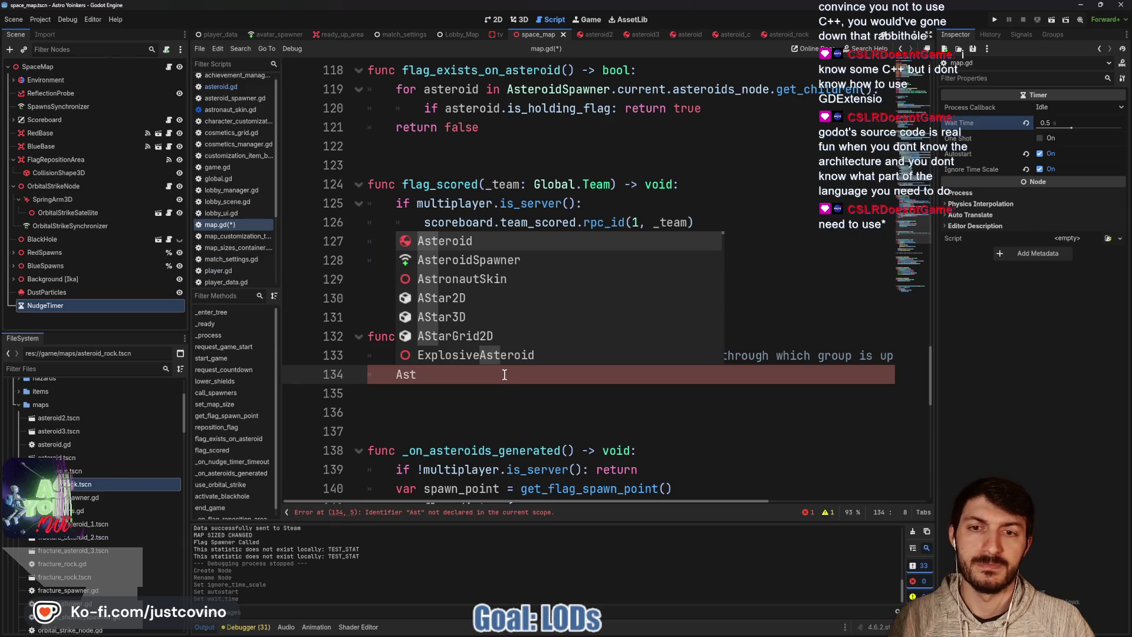
{"action": "key", "text": "Down"}
{"action": "key", "text": "Return"}
{"action": "type", "text": ".current."}
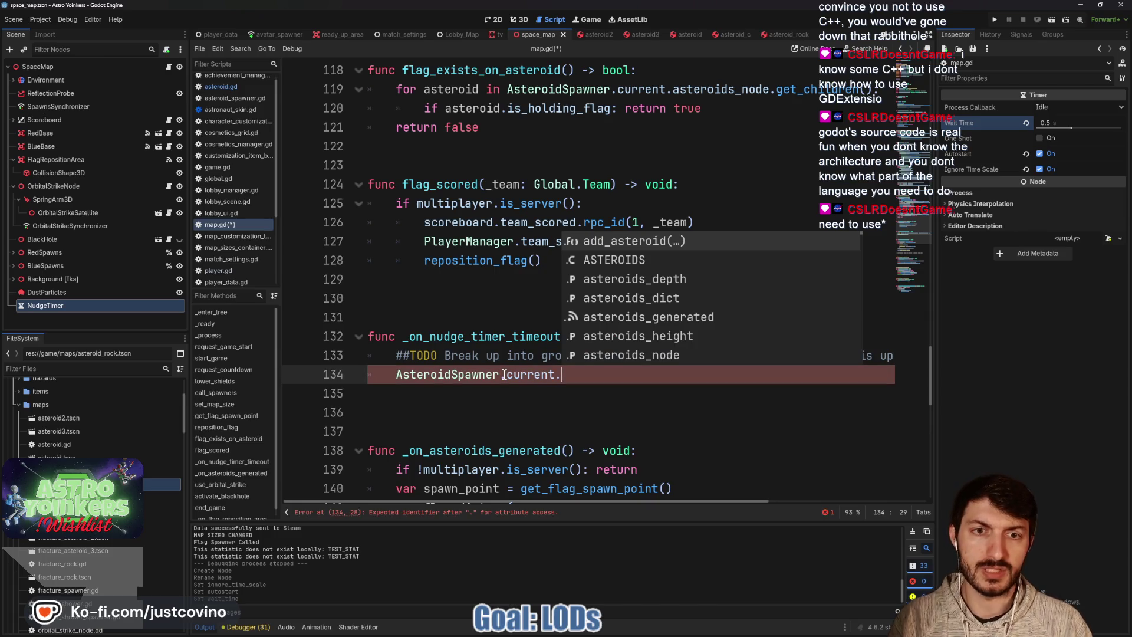
{"action": "key", "text": "Down"}
{"action": "key", "text": "Down"}
{"action": "key", "text": "Down"}
{"action": "key", "text": "Down"}
{"action": "key", "text": "Down"}
{"action": "key", "text": "Return"}
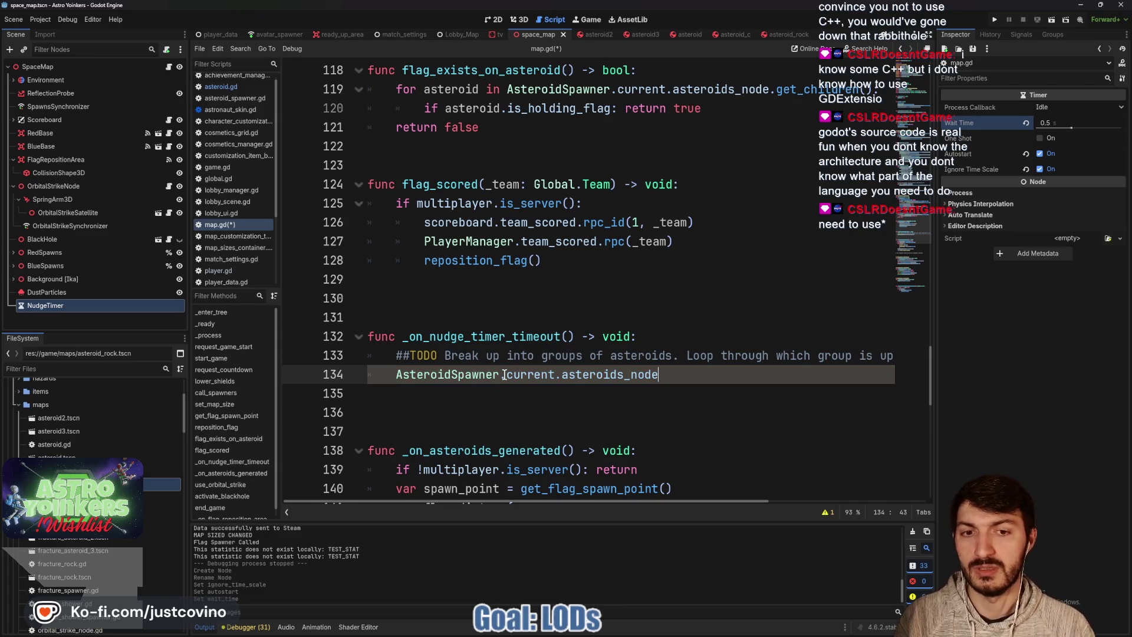
{"action": "scroll", "coordinate": [214, 37], "scroll_direction": "up", "scroll_amount": 5}
{"action": "left_click", "coordinate": [207, 35]}
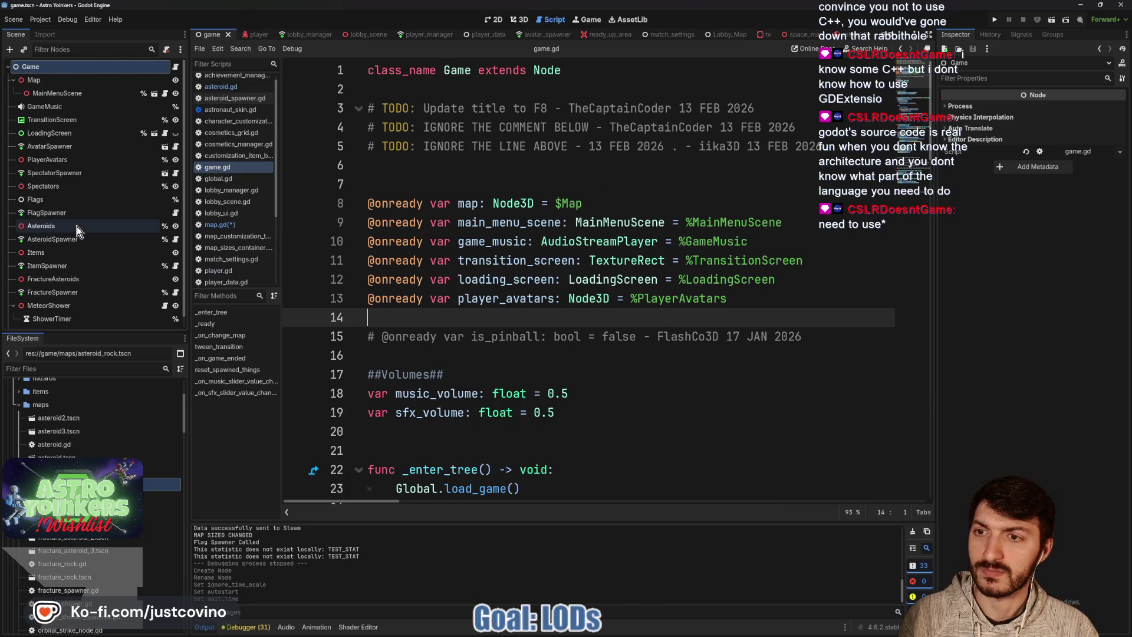
{"action": "left_click", "coordinate": [175, 240]}
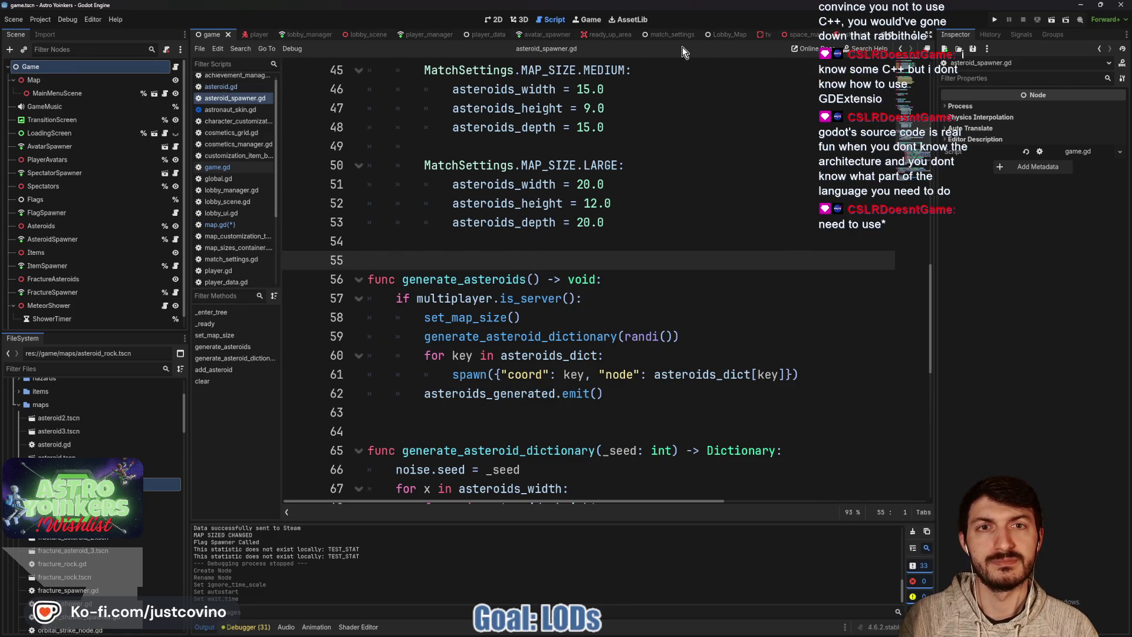
{"action": "left_click", "coordinate": [798, 34]}
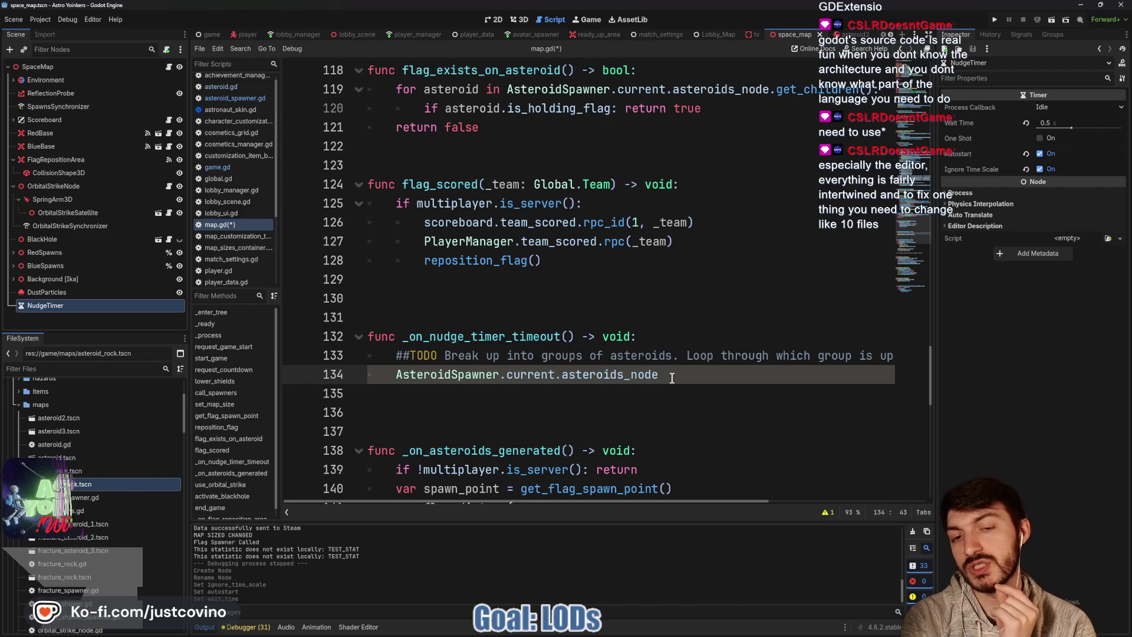
Write a for loop over AsteroidSpawner.current.asteroids_node.get_children() calling asteroid.nudge_to_origin(), and save
{"action": "type", "text": ".get_children"}
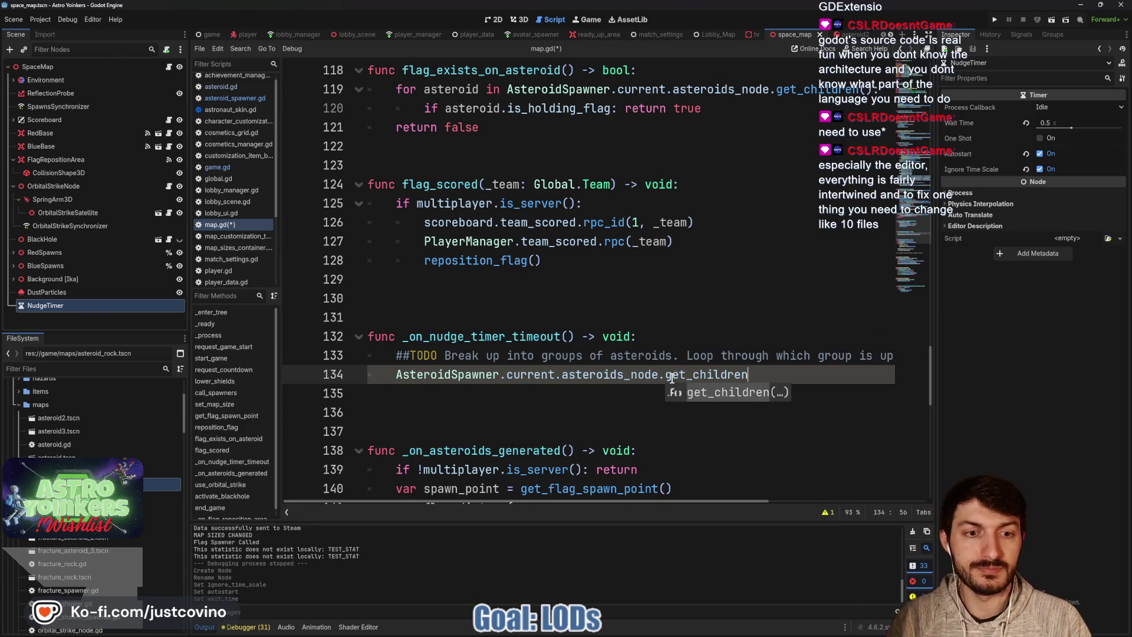
{"action": "key", "text": "Return"}
{"action": "key", "text": "Home"}
{"action": "type", "text": "for asteroid"}
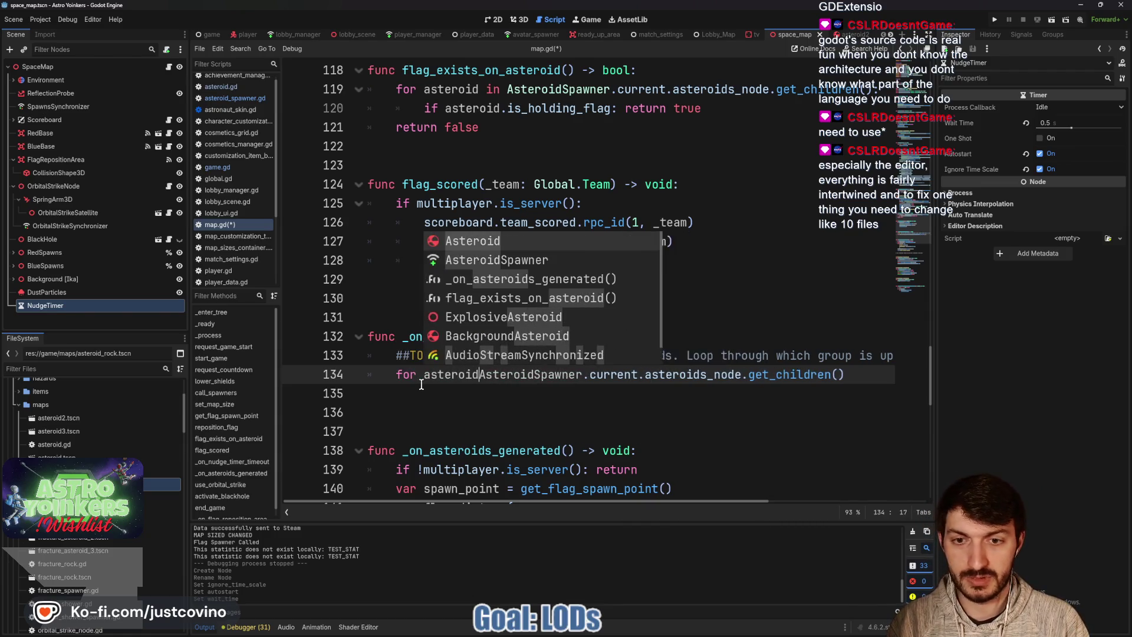
{"action": "type", "text": " in"}
{"action": "left_click", "coordinate": [876, 381]}
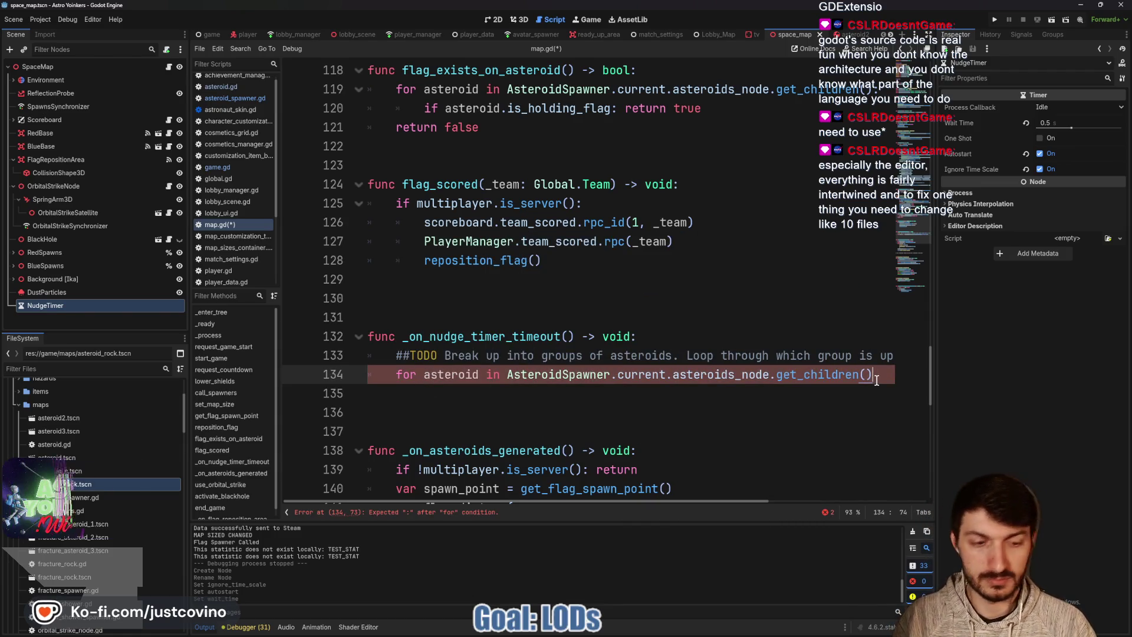
{"action": "type", "text": ":"}
{"action": "key", "text": "Return"}
{"action": "type", "text": "as"}
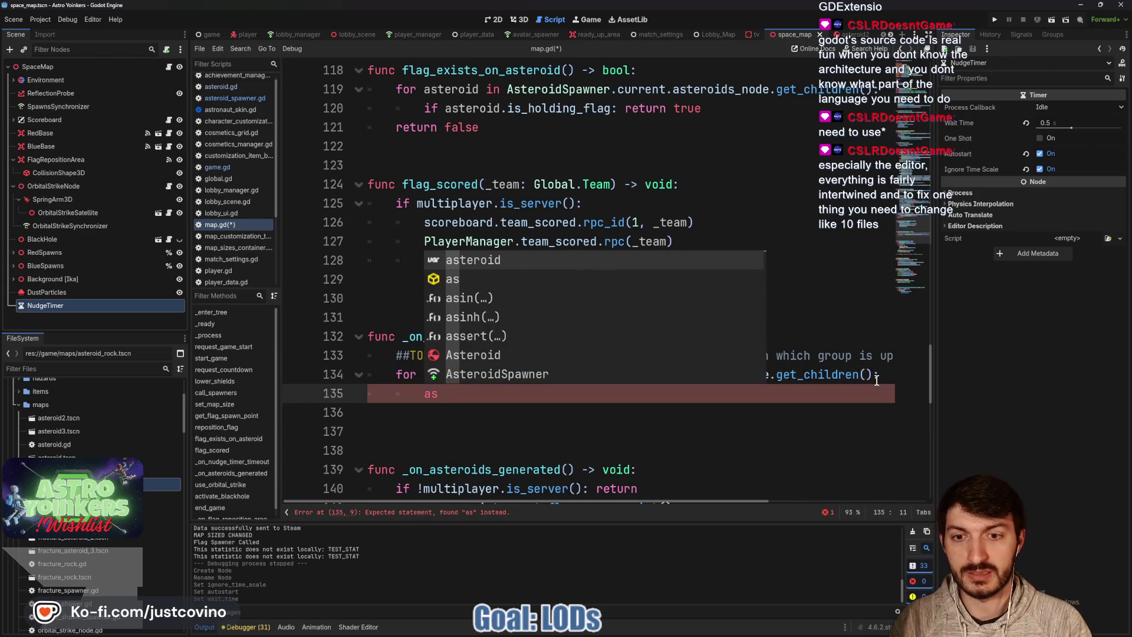
{"action": "type", "text": "teroid.nudge"}
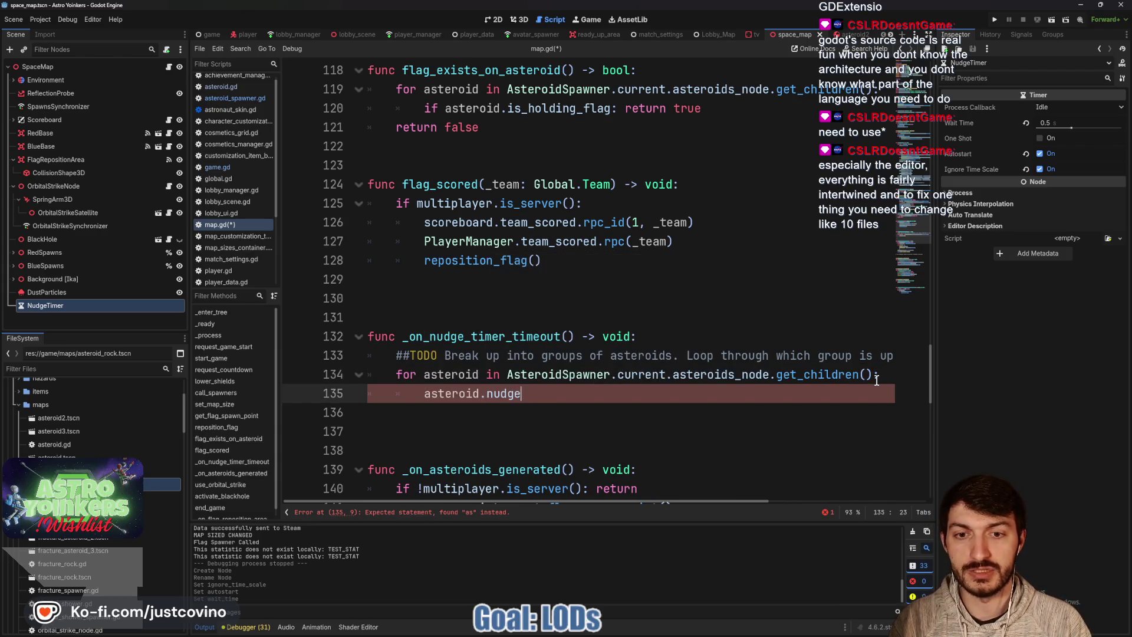
{"action": "type", "text": "_to_origin()"}
{"action": "left_click", "coordinate": [631, 412]}
{"action": "key", "text": "ctrl+s"}
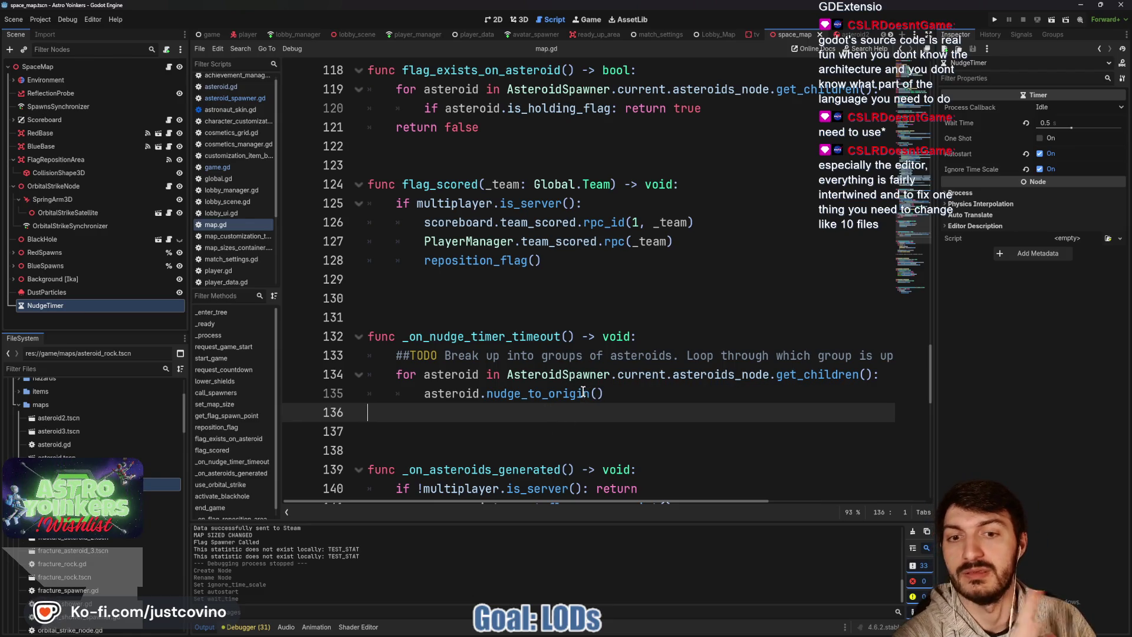
{"action": "left_click", "coordinate": [554, 355]}
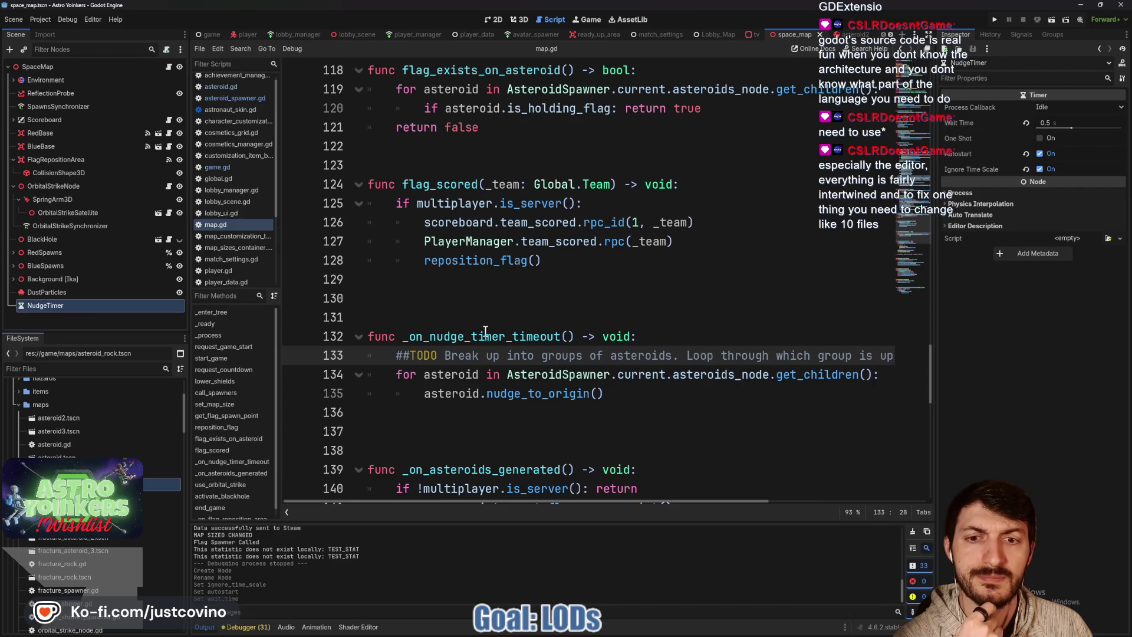
{"action": "left_click_drag", "start_coordinate": [604, 393], "coordinate": [368, 355]}
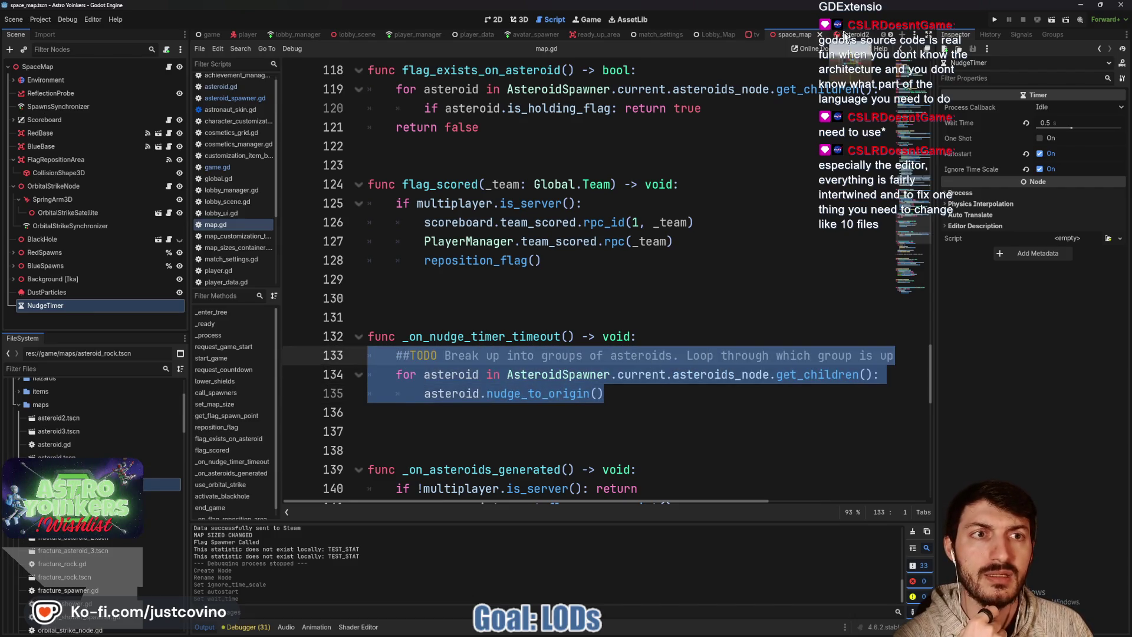
Comment out the apply_force(force) line in asteroid.gd's nudge_to_origin
{"action": "left_click", "coordinate": [846, 34]}
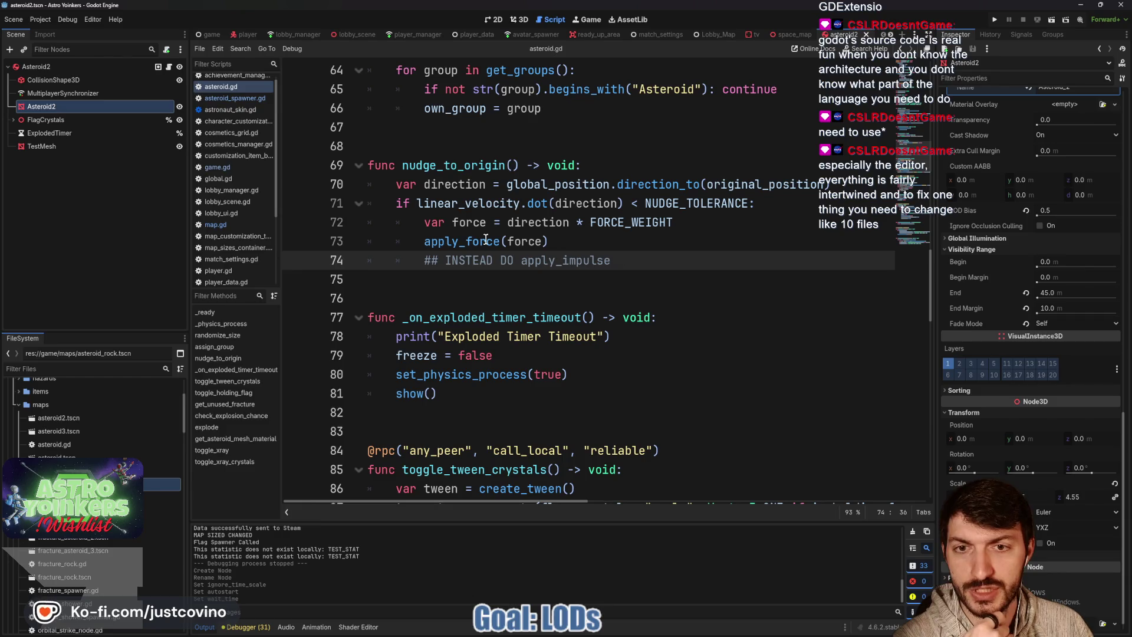
{"action": "key", "text": "Up"}
{"action": "key", "text": "Home"}
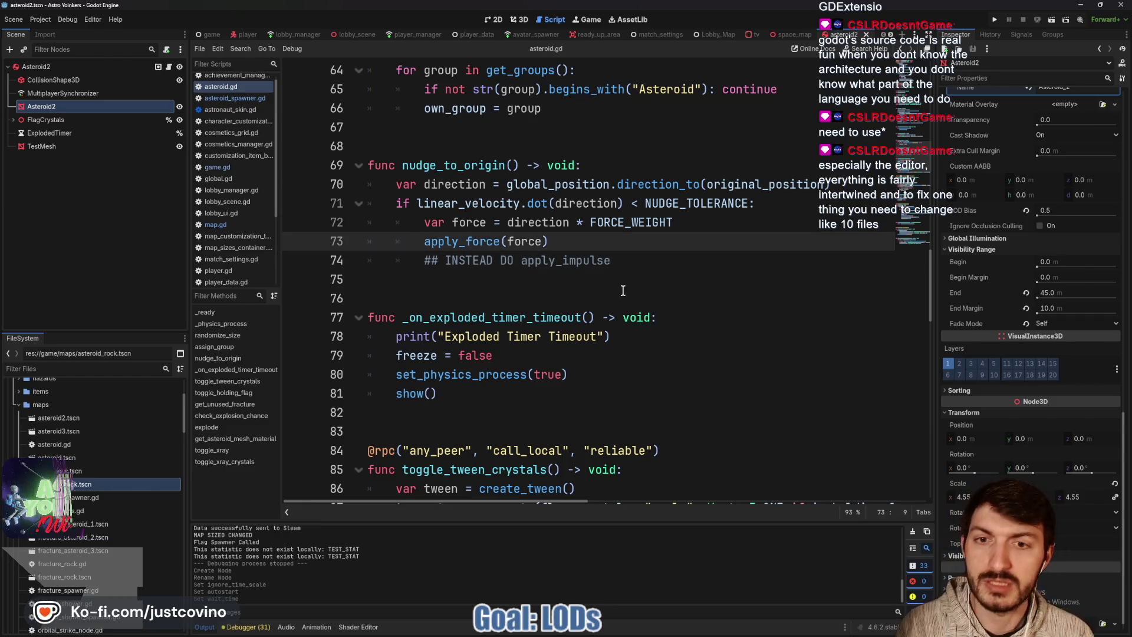
{"action": "type", "text": "#"}
Replace the INSTEAD DO comment with apply_impulse(force) and save asteroid.gd
{"action": "left_click_drag", "start_coordinate": [645, 252], "coordinate": [436, 266]}
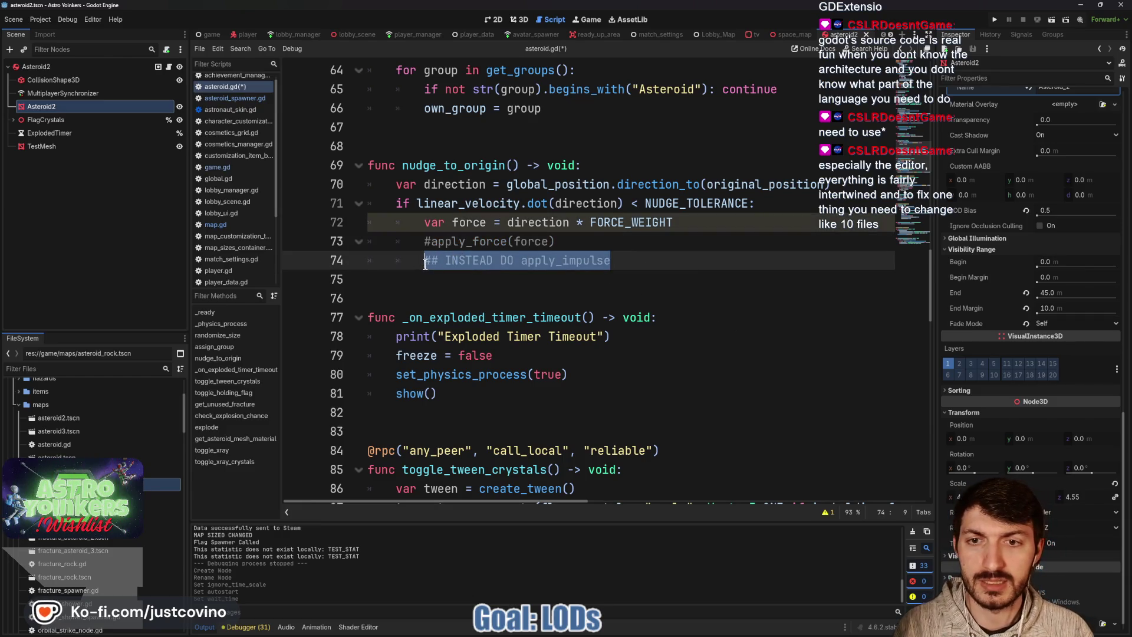
{"action": "type", "text": "applu"}
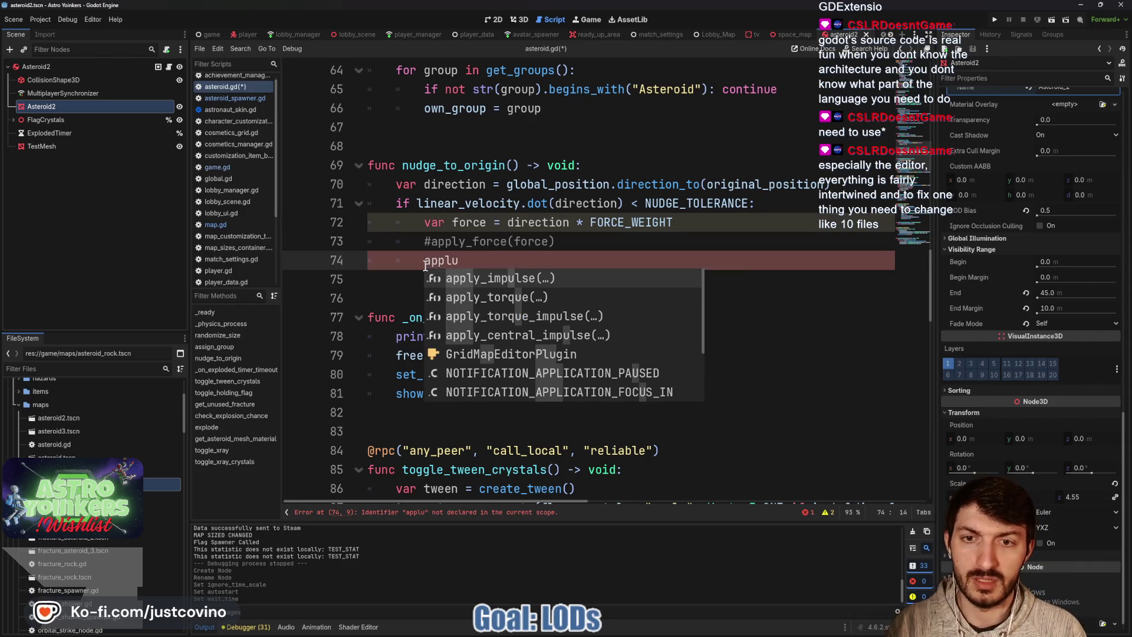
{"action": "key", "text": "BackSpace"}
{"action": "key", "text": "Down"}
{"action": "key", "text": "Down"}
{"action": "key", "text": "Down"}
{"action": "key", "text": "Return"}
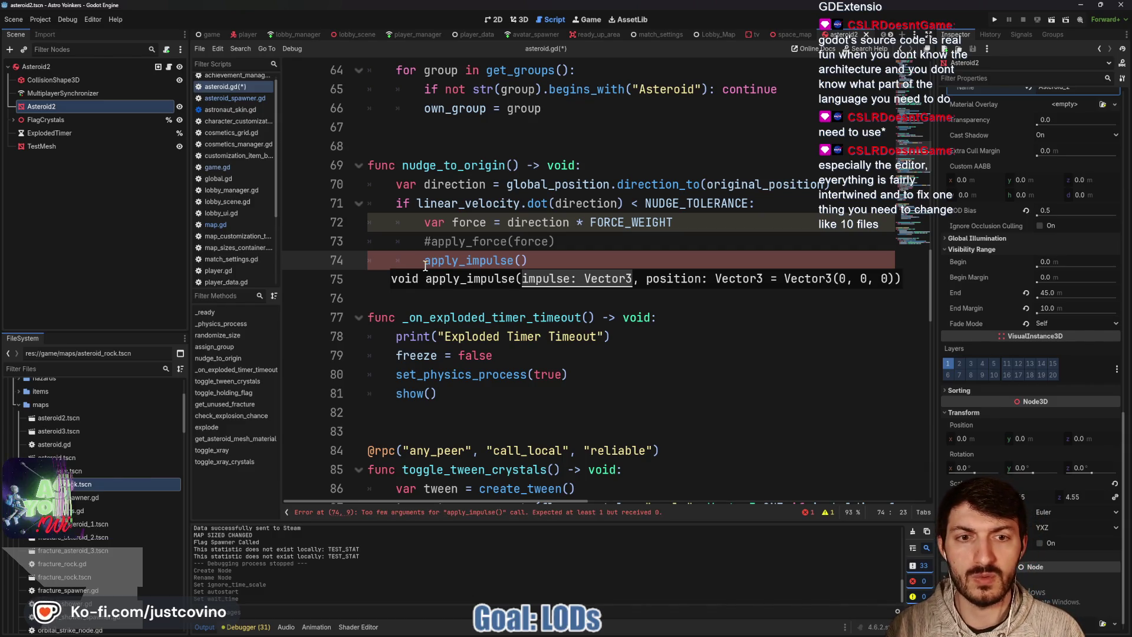
{"action": "type", "text": "force"}
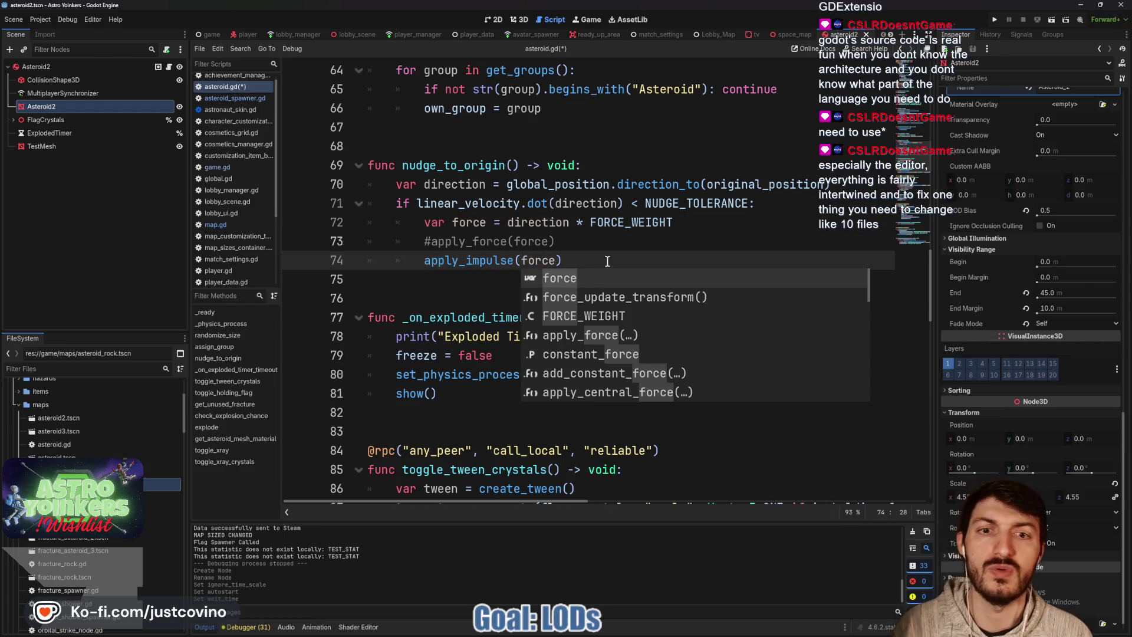
{"action": "left_click", "coordinate": [609, 261]}
{"action": "key", "text": "ctrl+s"}
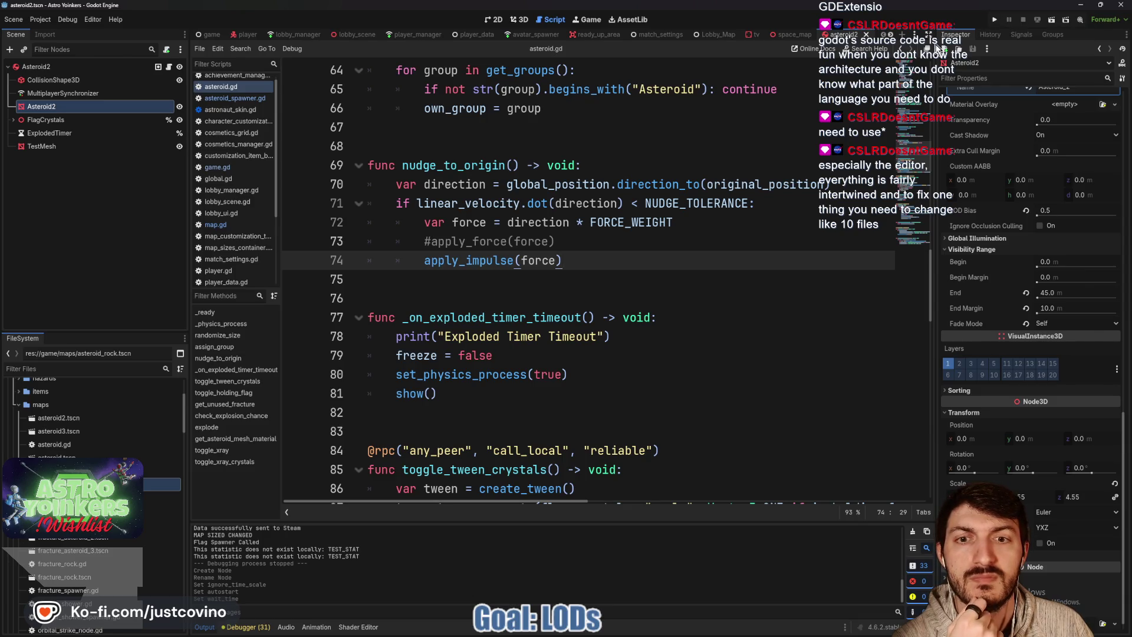
{"action": "left_click_drag", "start_coordinate": [673, 222], "coordinate": [351, 209]}
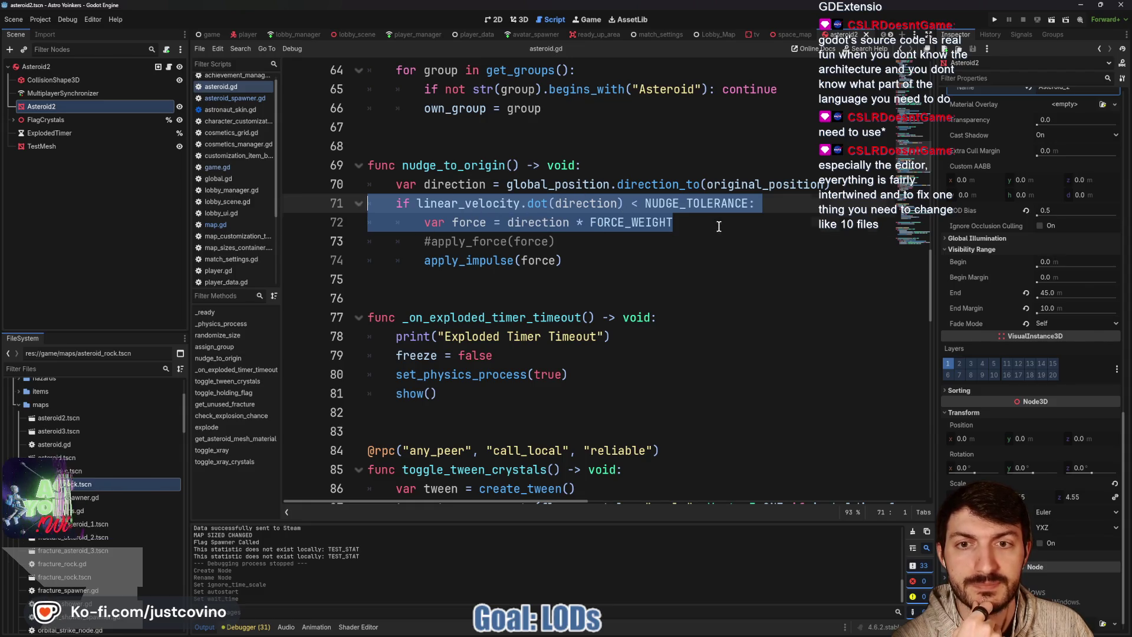
{"action": "key", "text": "Right"}
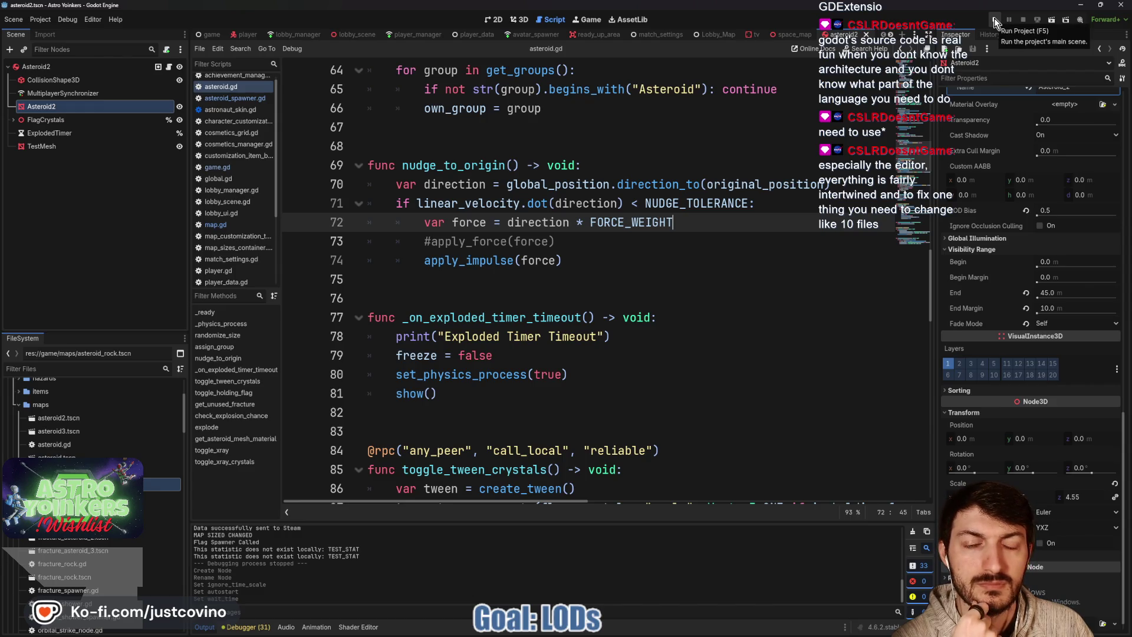
Launch the project and host a private lobby from the game's start menu
{"action": "left_click", "coordinate": [995, 18]}
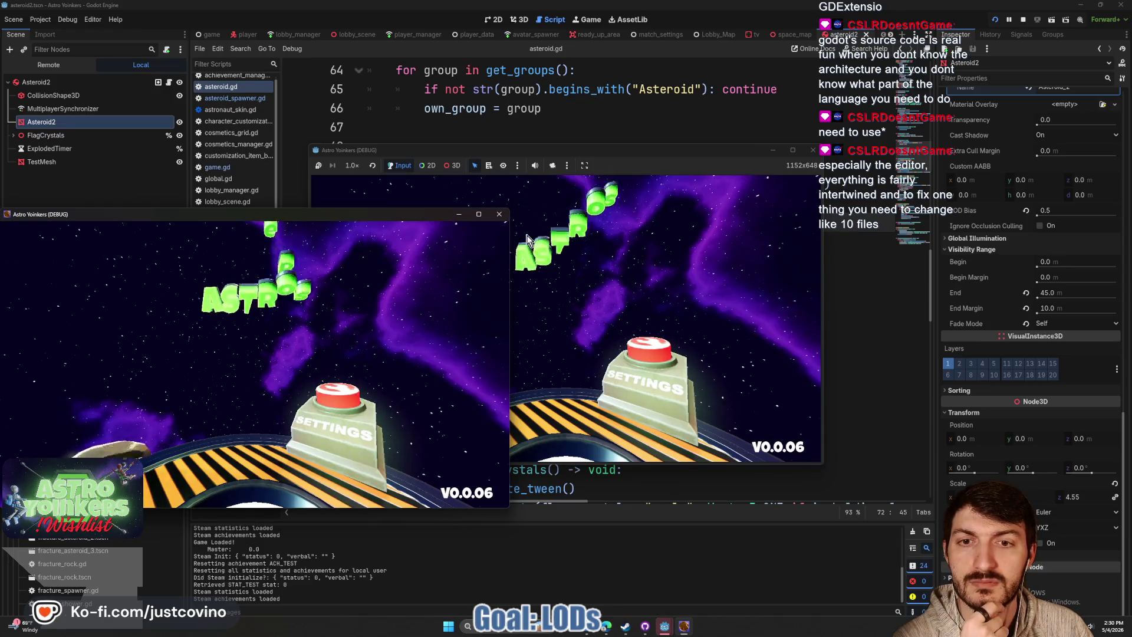
{"action": "left_click", "coordinate": [388, 263]}
{"action": "left_click", "coordinate": [389, 263]}
{"action": "left_click", "coordinate": [543, 274]}
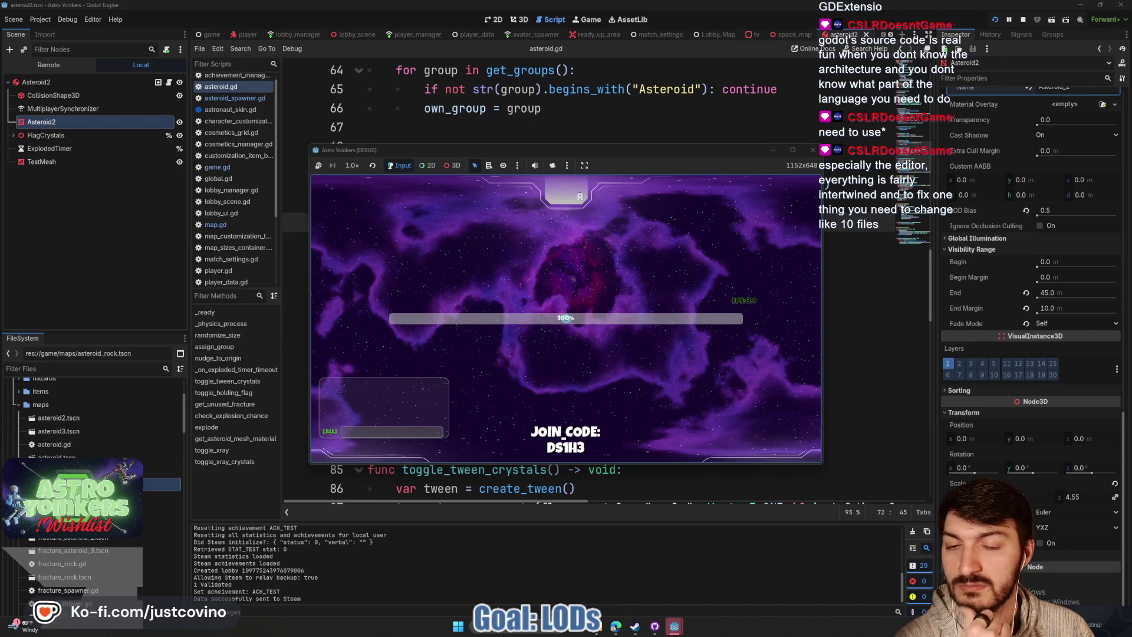
Walk to the consoles, open map selection, and step onto the teleport pad
{"action": "key", "text": "w"}
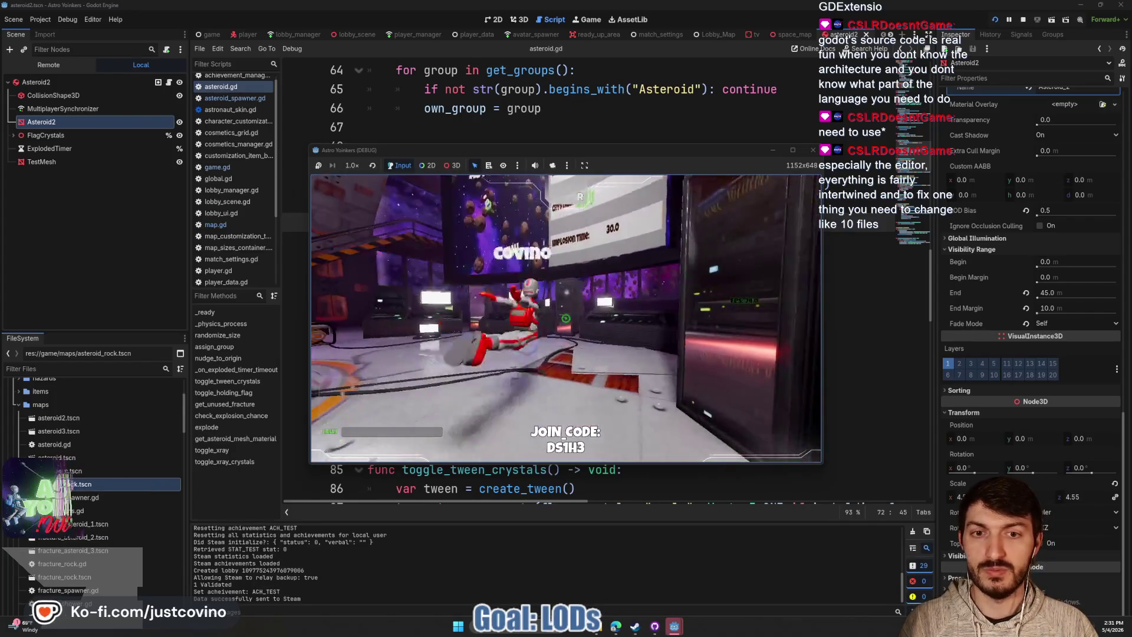
{"action": "key", "text": "w"}
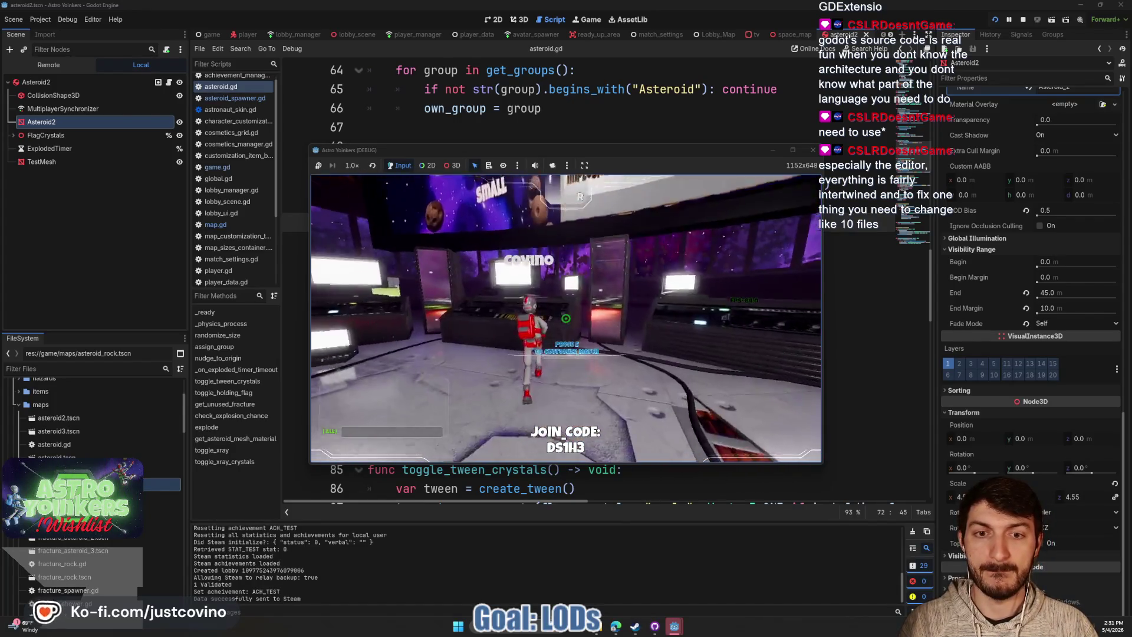
{"action": "key", "text": "e"}
{"action": "key", "text": "e"}
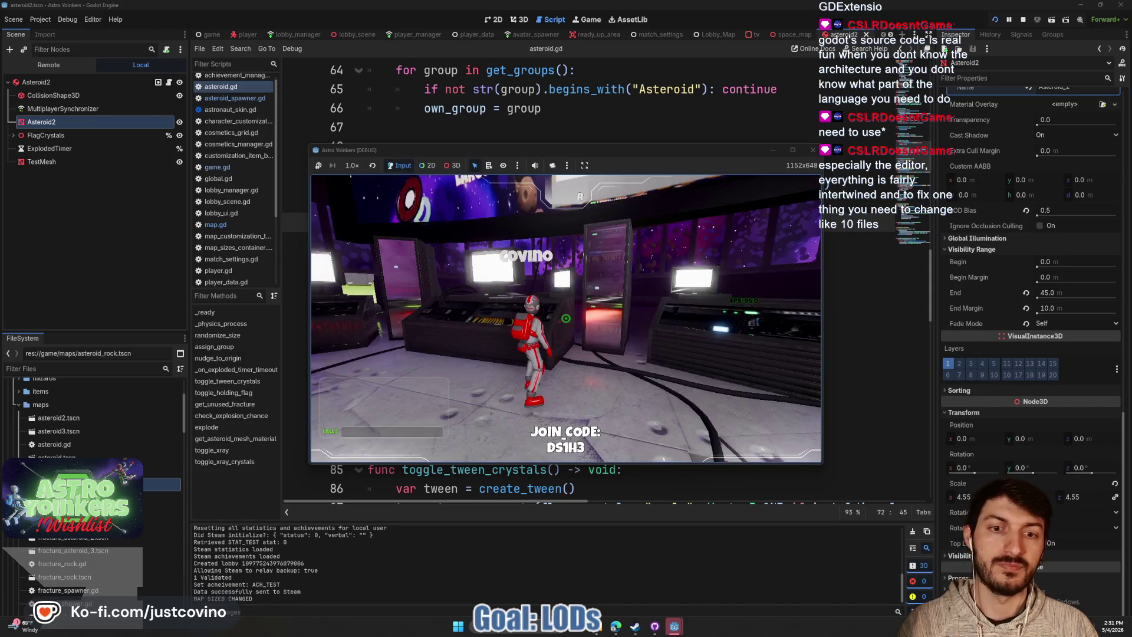
{"action": "key", "text": "w"}
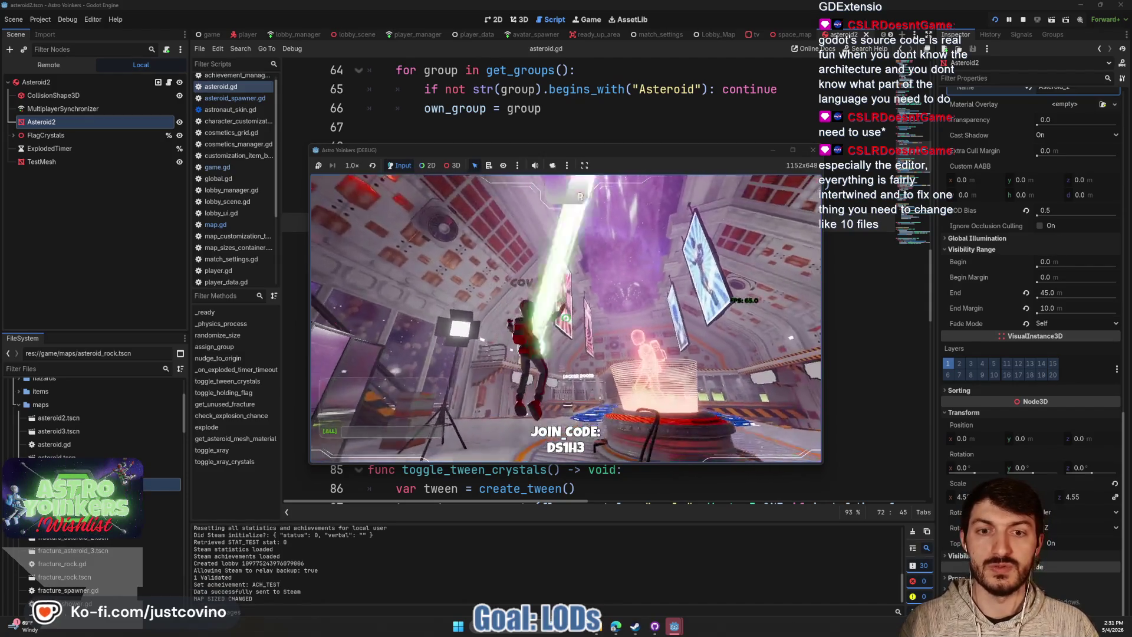
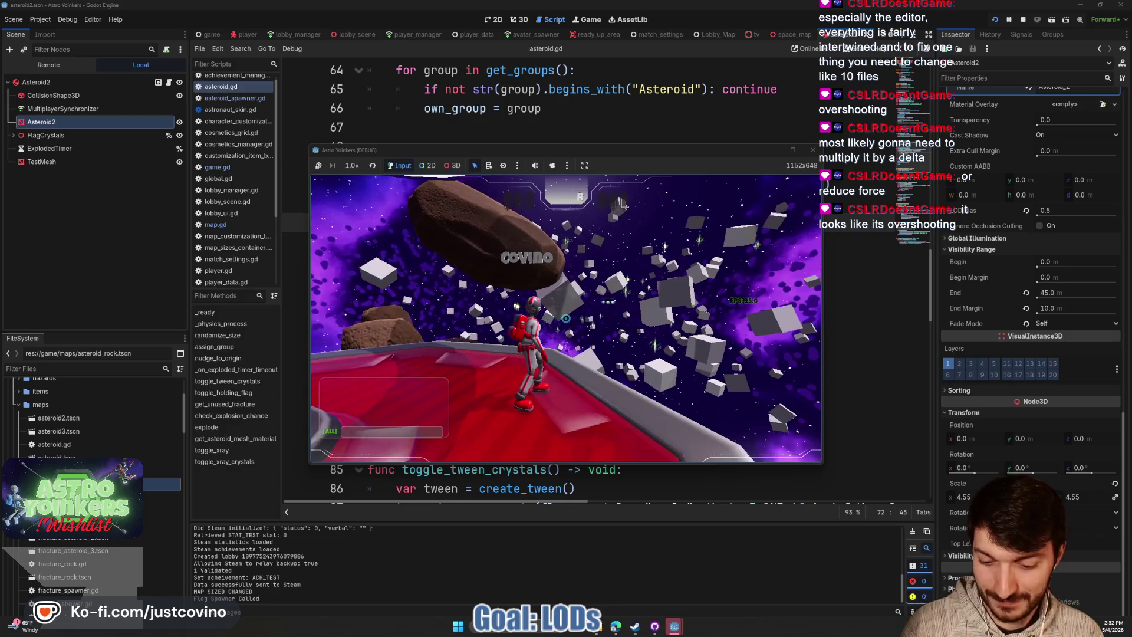
Stop the playtest and select the velocity-versus-tolerance condition on line 71
{"action": "key", "text": "F8"}
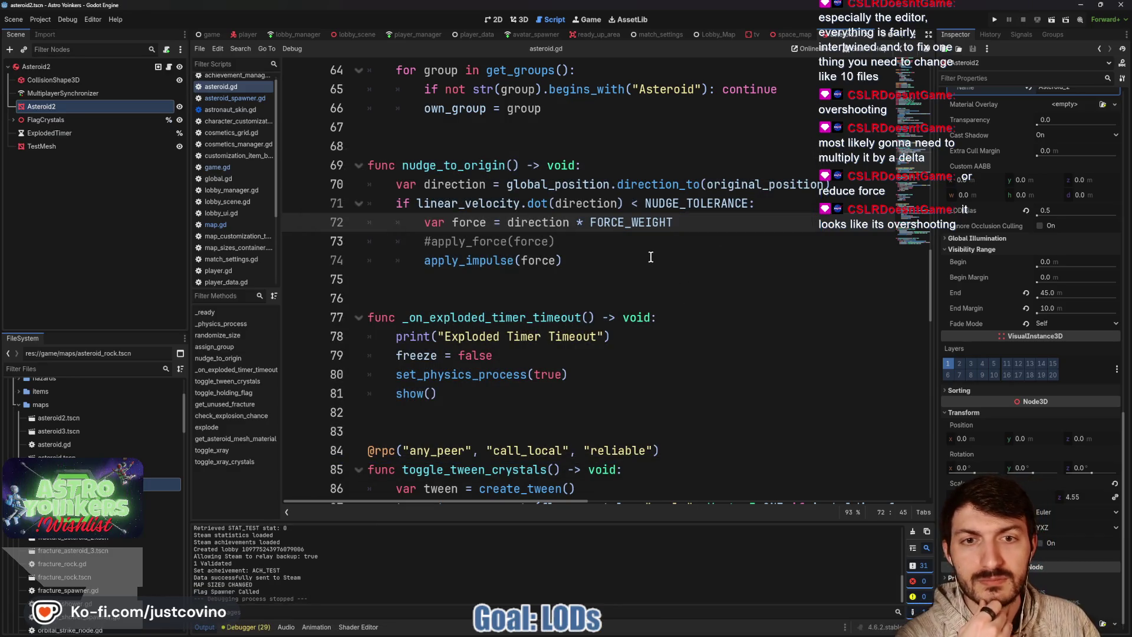
{"action": "key", "text": "Up"}
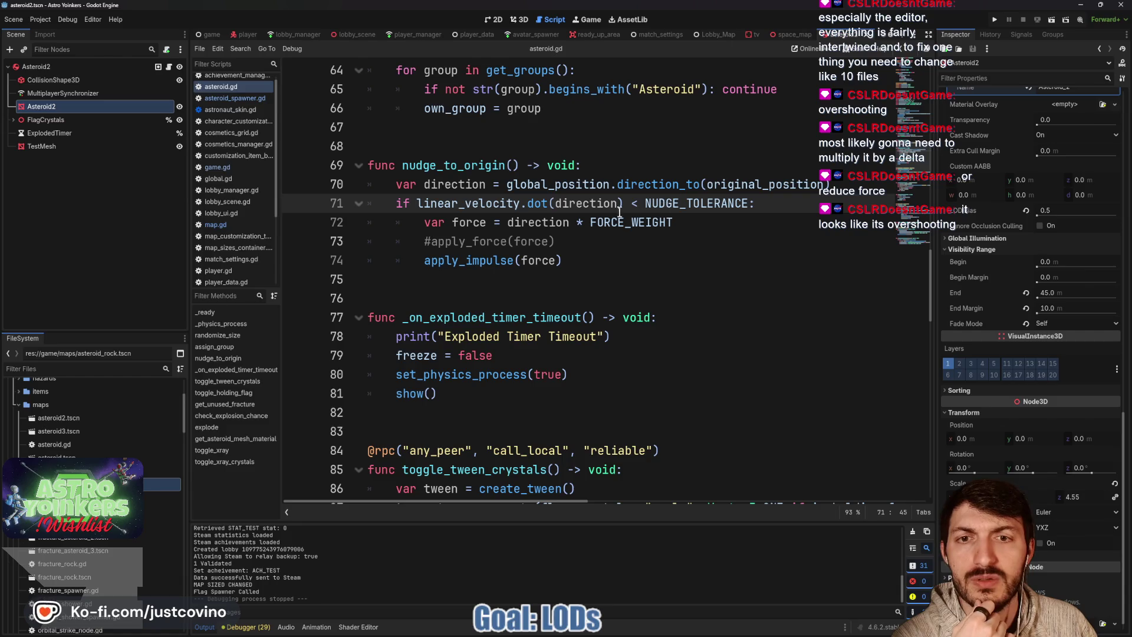
{"action": "mouse_move", "coordinate": [386, 202]}
{"action": "left_mouse_down"}
{"action": "mouse_move", "coordinate": [672, 211]}
{"action": "mouse_move", "coordinate": [708, 224]}
{"action": "mouse_move", "coordinate": [738, 204]}
{"action": "left_mouse_up"}
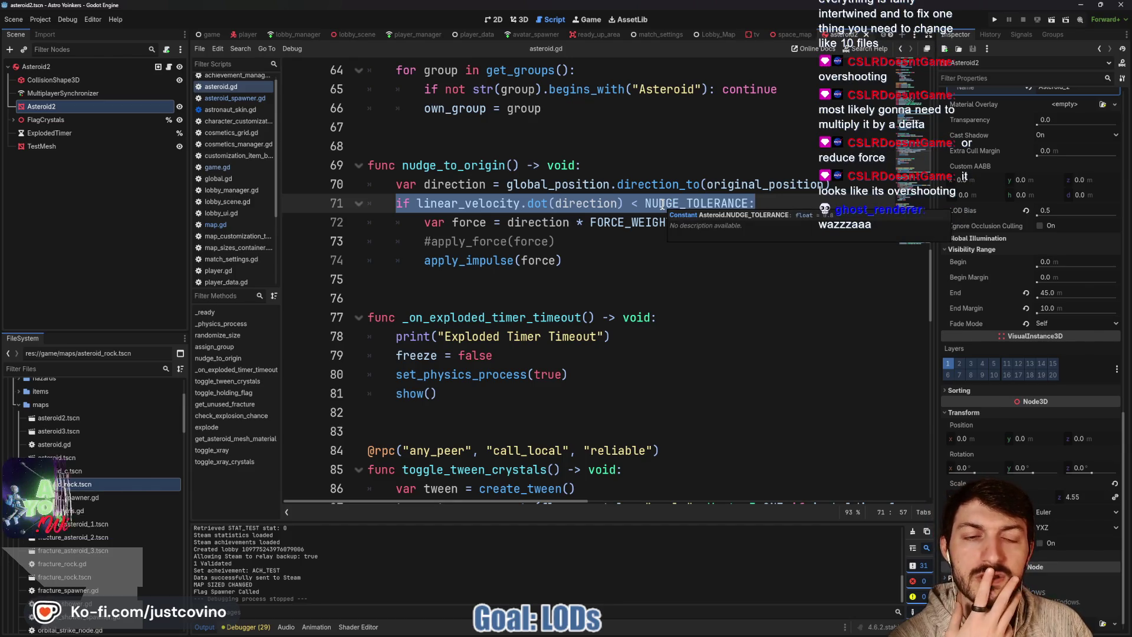
Scroll through asteroid.gd to review the nudge_to_origin code
{"action": "scroll", "coordinate": [657, 206], "scroll_direction": "up", "scroll_amount": 10}
{"action": "scroll", "coordinate": [652, 211], "scroll_direction": "up", "scroll_amount": 5}
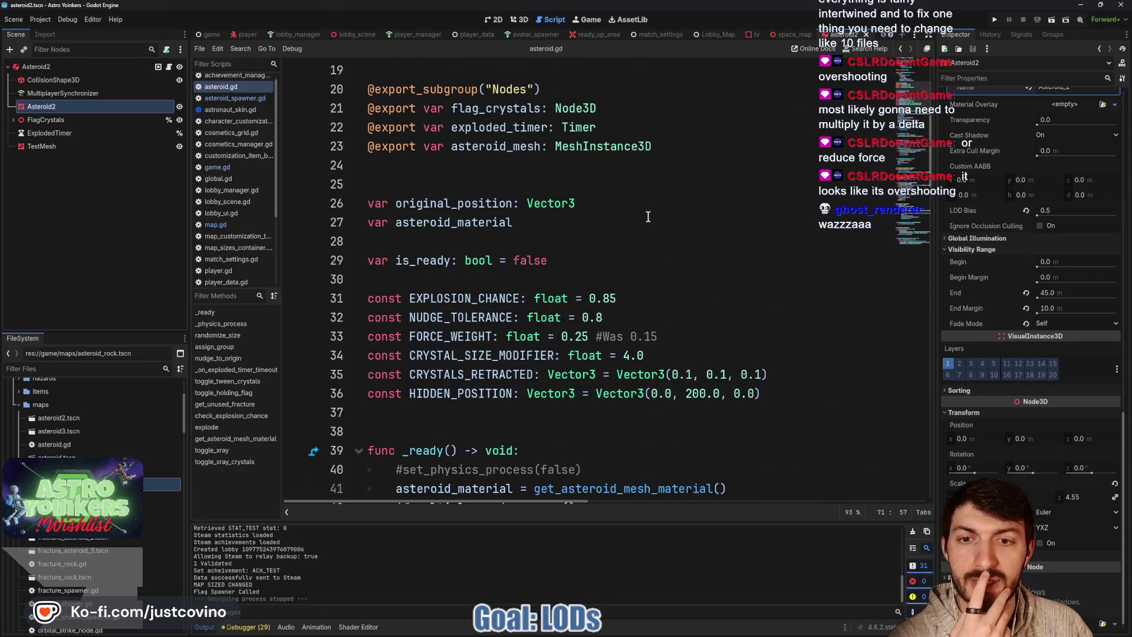
{"action": "scroll", "coordinate": [648, 216], "scroll_direction": "down", "scroll_amount": 1}
{"action": "scroll", "coordinate": [607, 261], "scroll_direction": "down", "scroll_amount": 8}
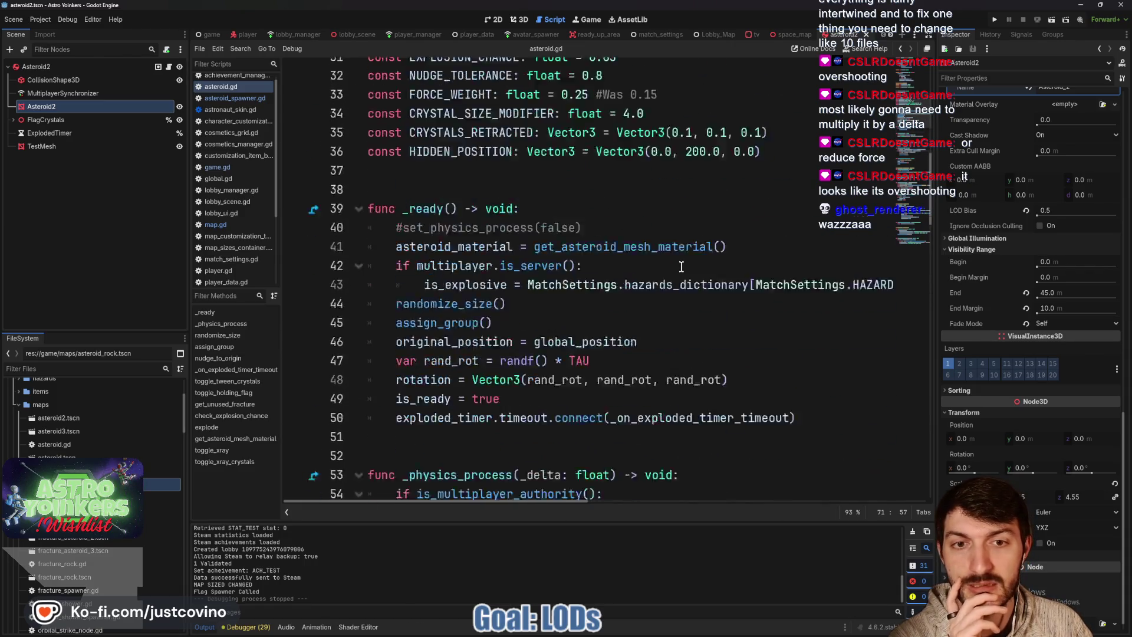
{"action": "scroll", "coordinate": [682, 266], "scroll_direction": "up", "scroll_amount": 2}
{"action": "scroll", "coordinate": [682, 267], "scroll_direction": "down", "scroll_amount": 5}
{"action": "scroll", "coordinate": [682, 266], "scroll_direction": "down", "scroll_amount": 2}
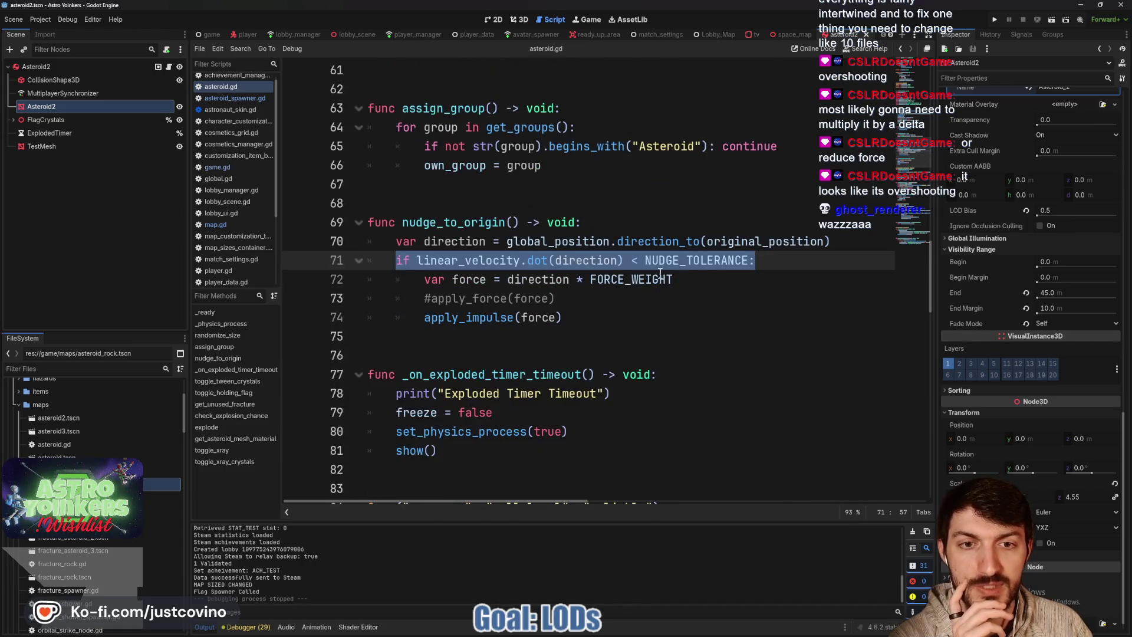
{"action": "mouse_move", "coordinate": [534, 261]}
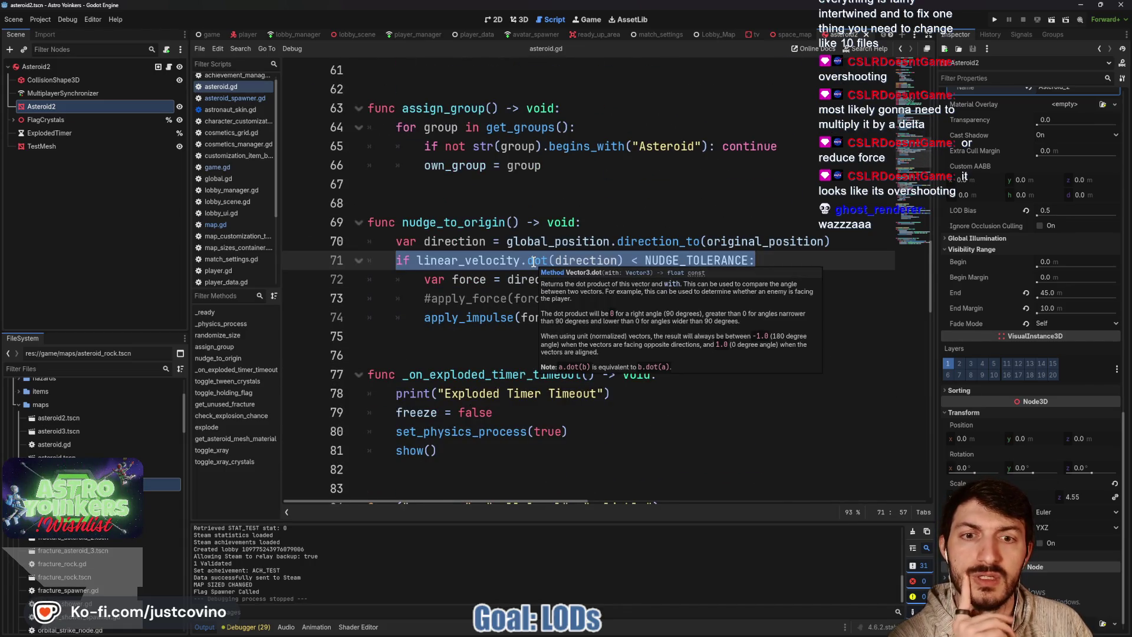
{"action": "mouse_move", "coordinate": [469, 263]}
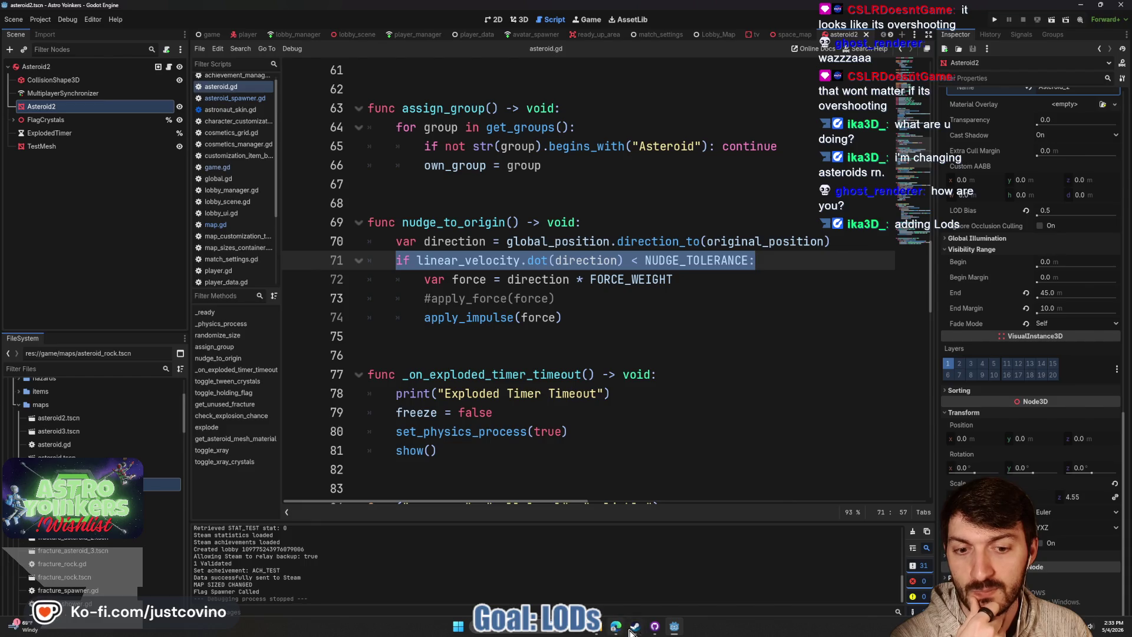
{"action": "left_click", "coordinate": [630, 632]}
{"action": "left_click", "coordinate": [377, 192]}
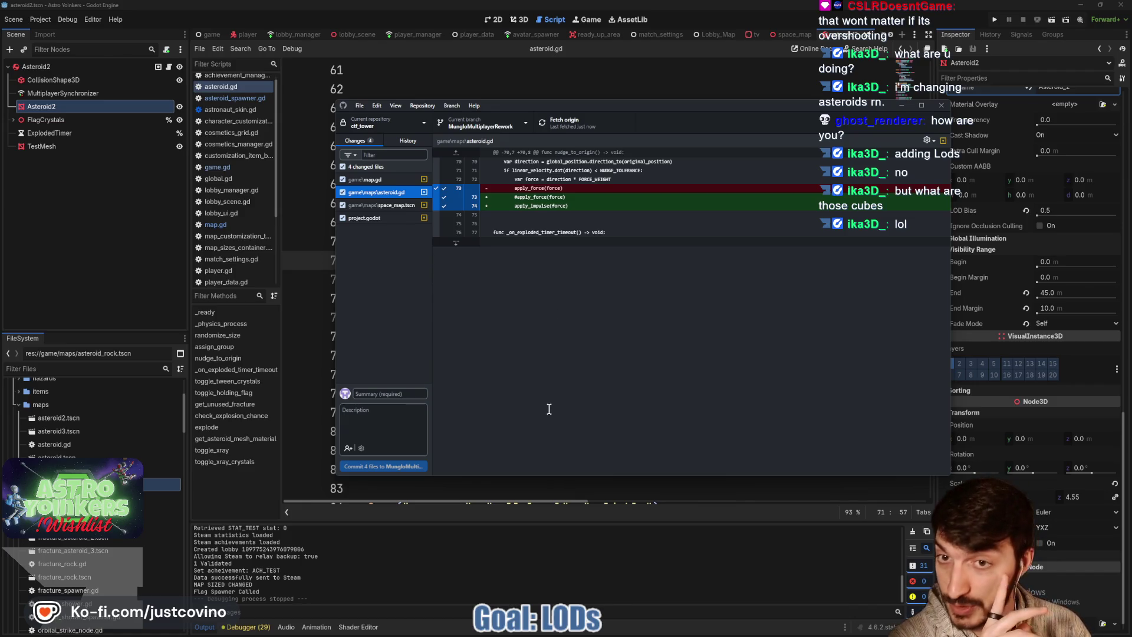
{"action": "left_click", "coordinate": [550, 572]}
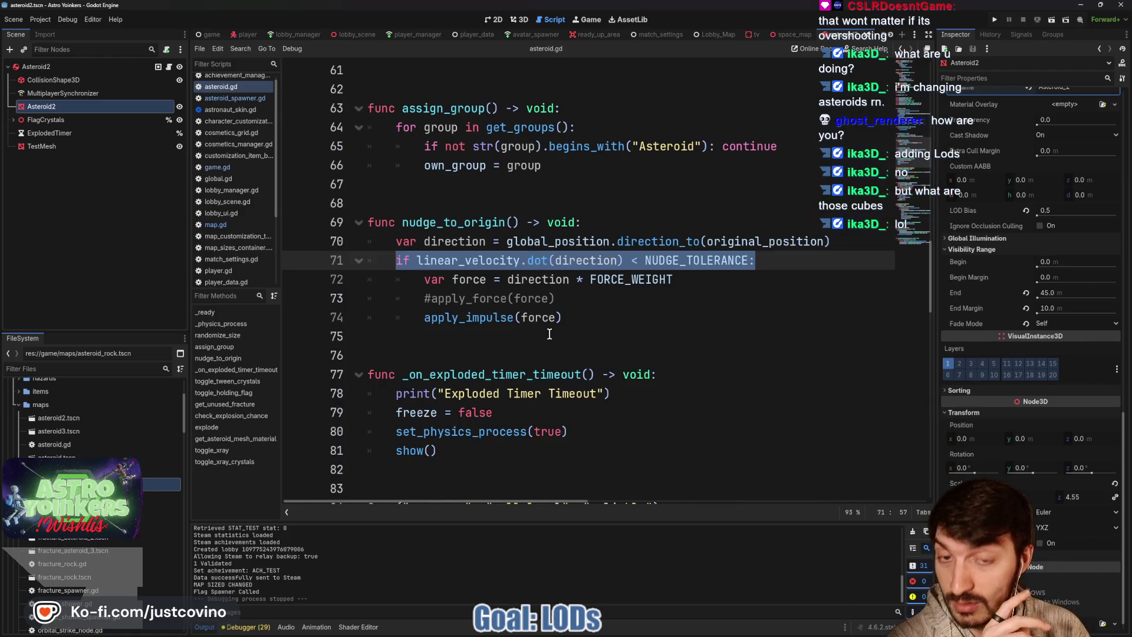
{"action": "left_click", "coordinate": [555, 286]}
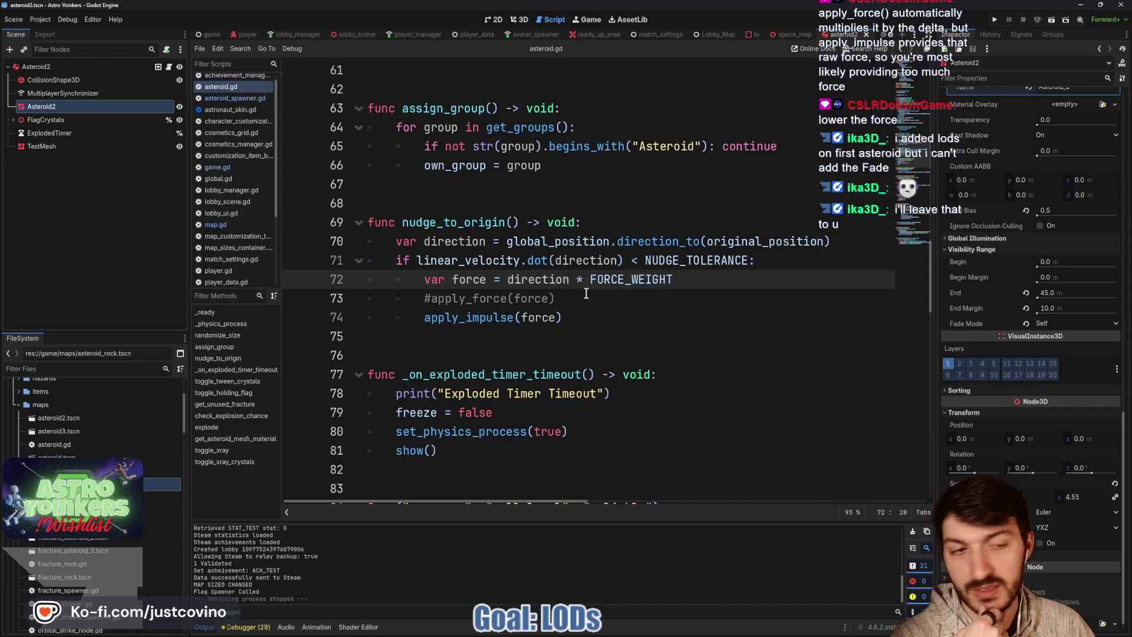
{"action": "mouse_move", "coordinate": [978, 323]}
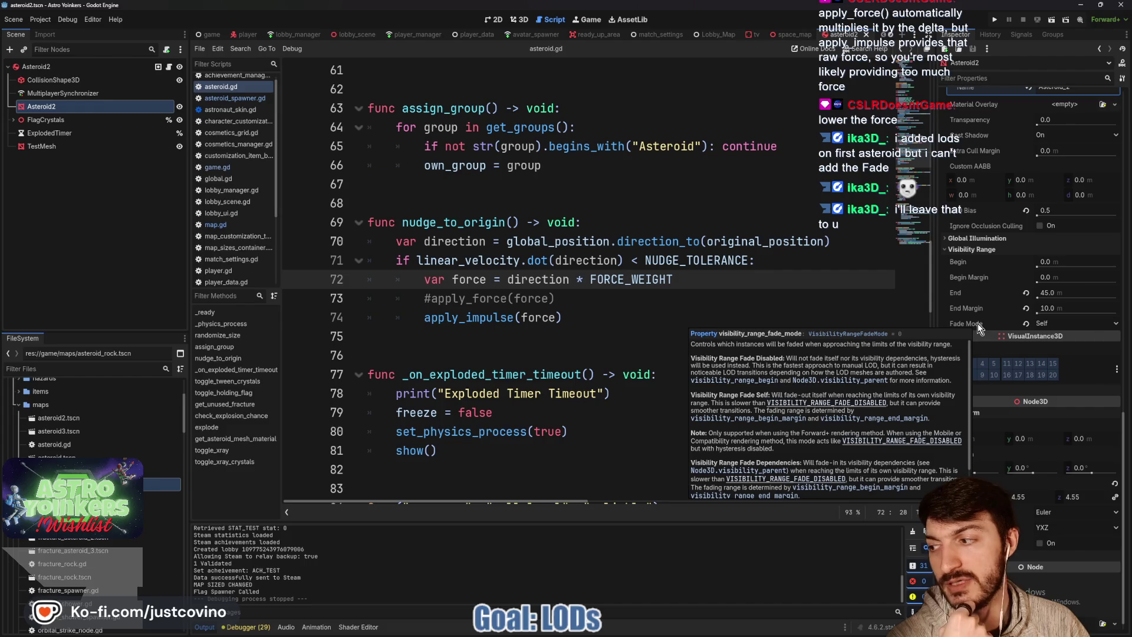
{"action": "left_click", "coordinate": [1070, 324]}
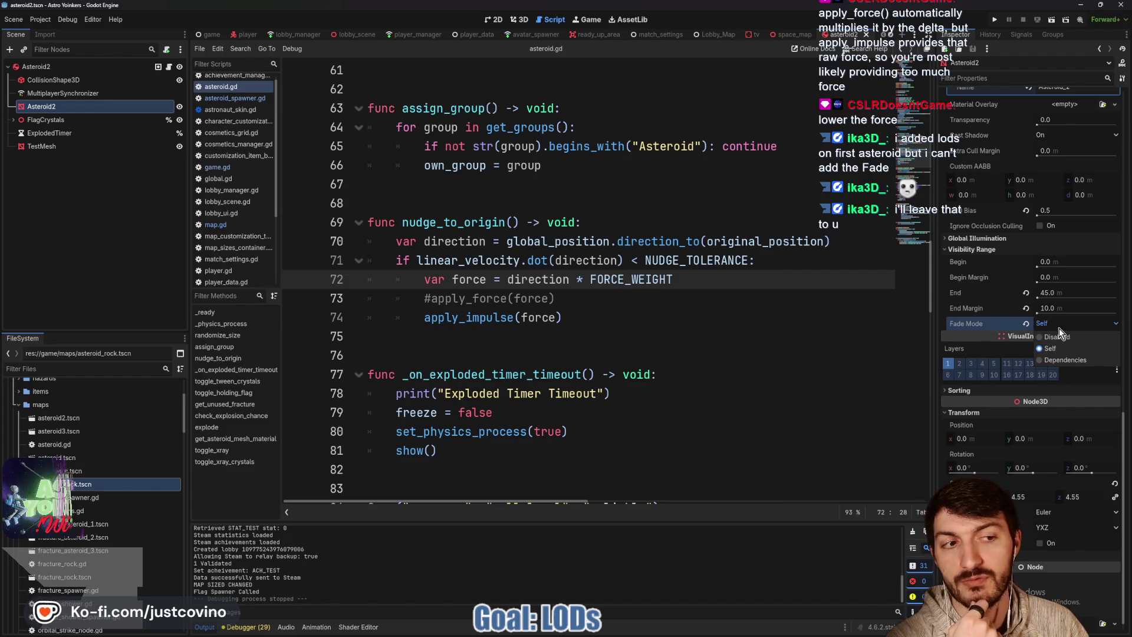
{"action": "left_click", "coordinate": [1058, 326]}
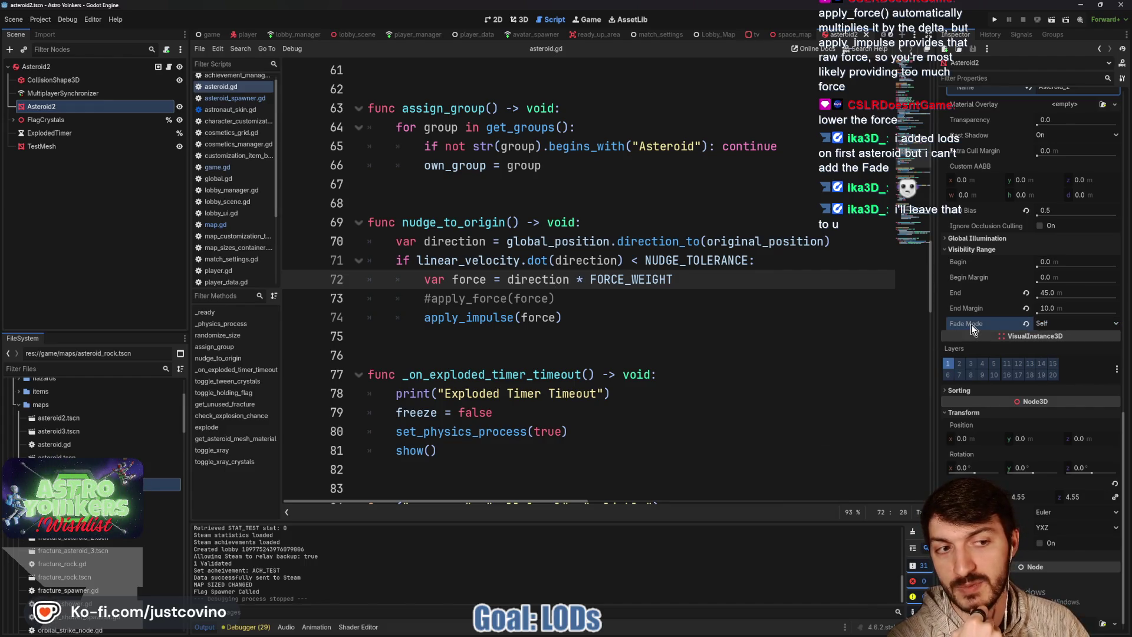
{"action": "mouse_move", "coordinate": [976, 310]}
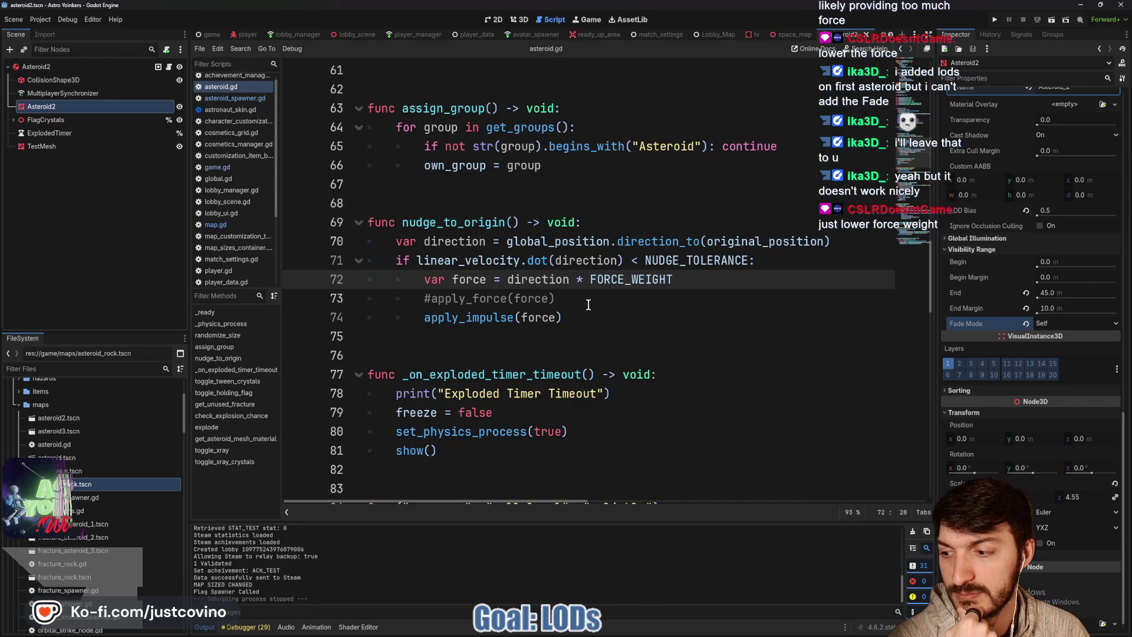
Select NUDGE_TOLERANCE and the whole if condition on line 71 to review it
{"action": "double_click", "coordinate": [702, 262]}
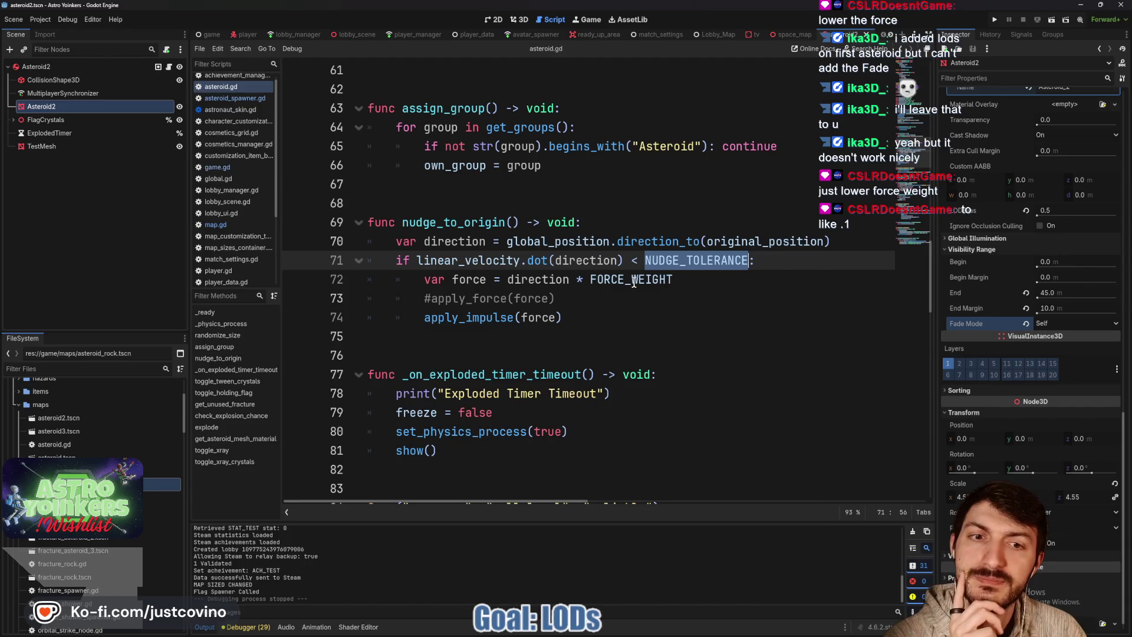
{"action": "left_click_drag", "start_coordinate": [761, 260], "coordinate": [398, 260]}
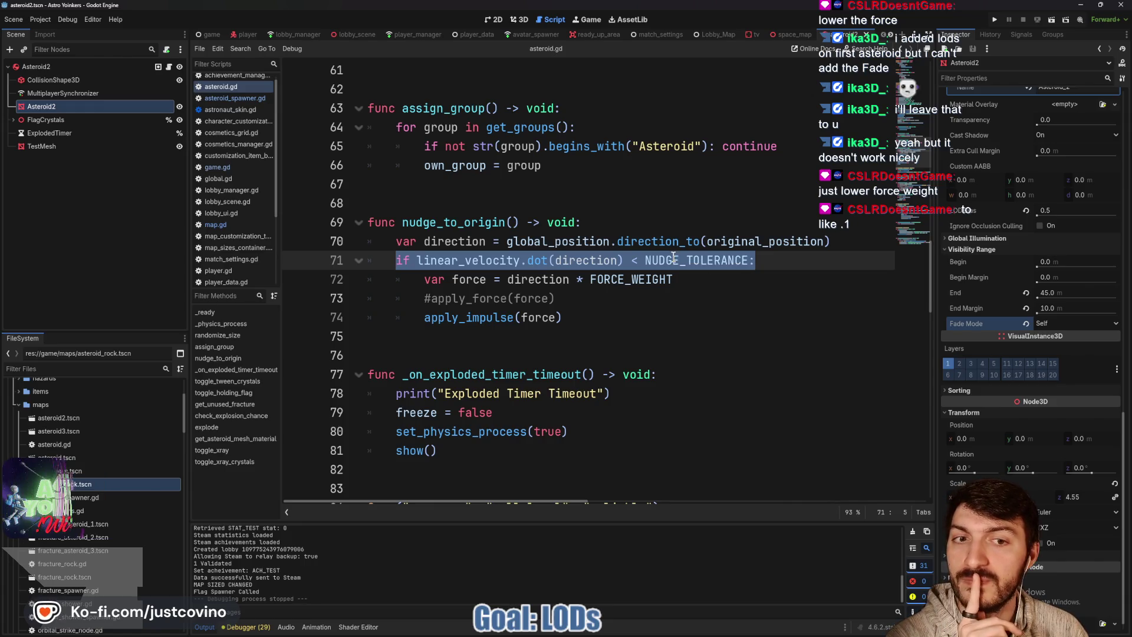
{"action": "mouse_move", "coordinate": [669, 258]}
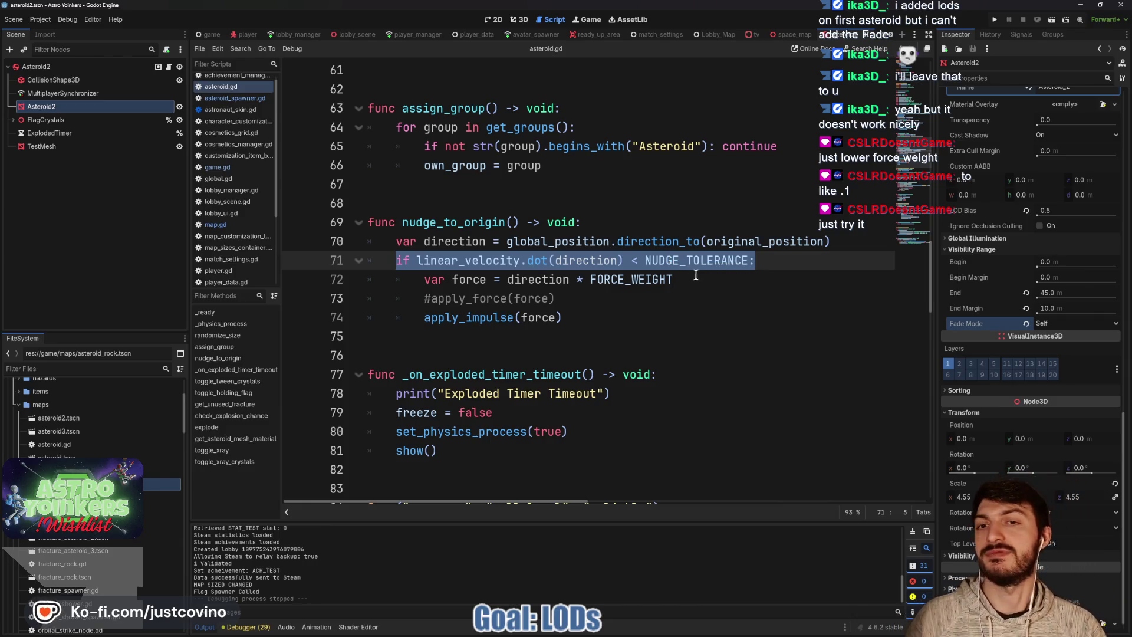
{"action": "scroll", "coordinate": [696, 275], "scroll_direction": "up", "scroll_amount": 9}
{"action": "scroll", "coordinate": [704, 281], "scroll_direction": "up", "scroll_amount": 3}
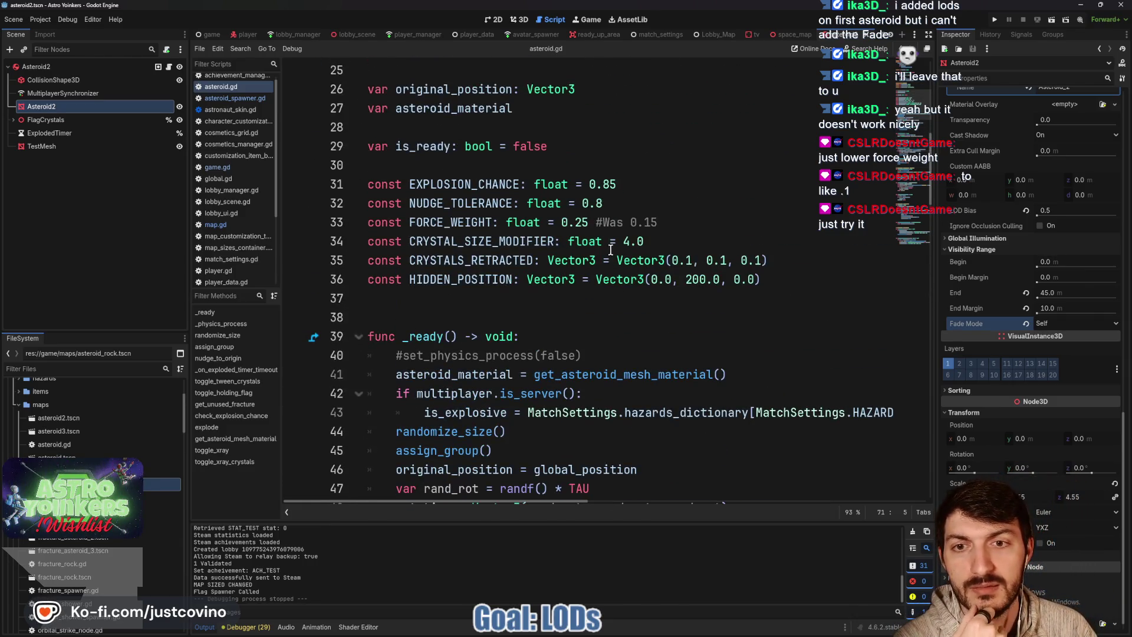
Set FORCE_WEIGHT to 0.1 with a '#Was 0.25' comment, save, and run the project
{"action": "left_click", "coordinate": [677, 218]}
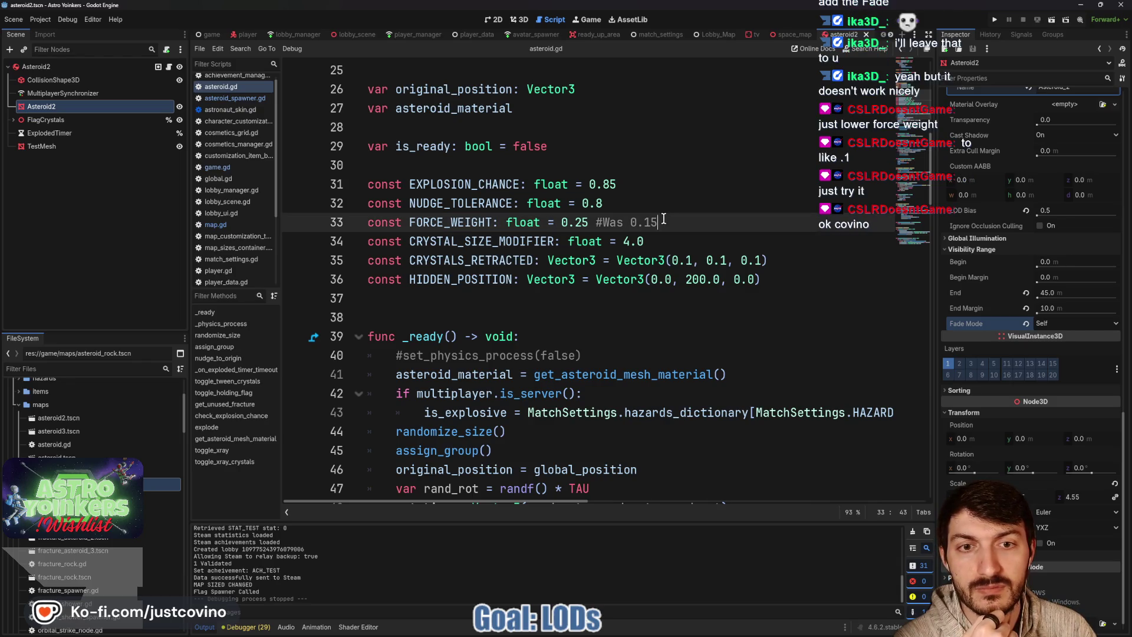
{"action": "key", "text": "Left"}
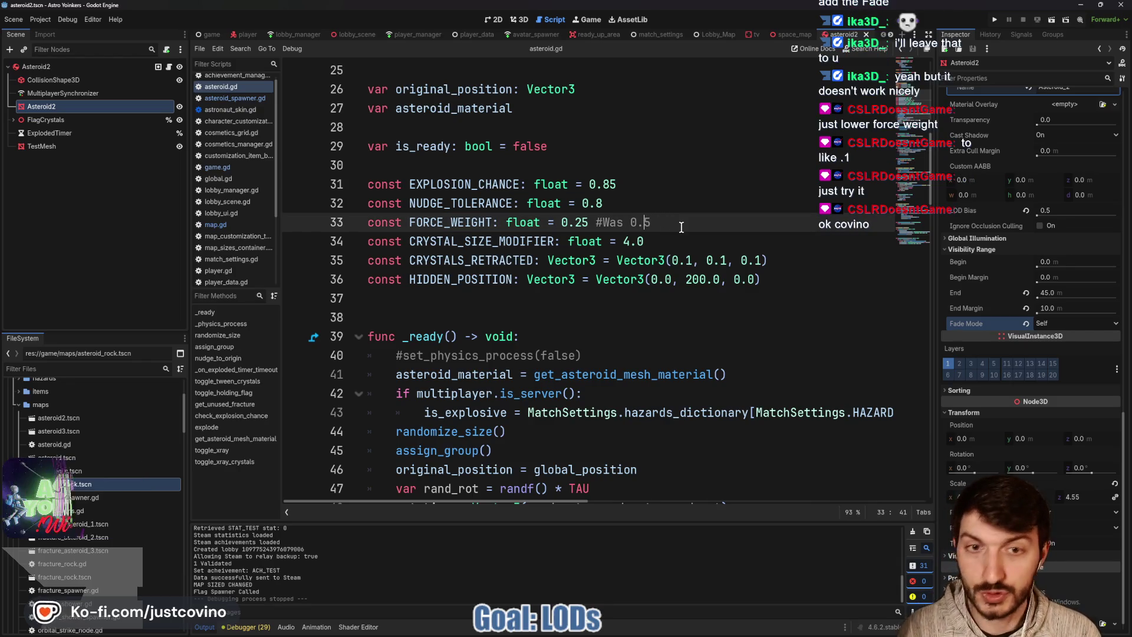
{"action": "key", "text": "BackSpace"}
{"action": "type", "text": "2"}
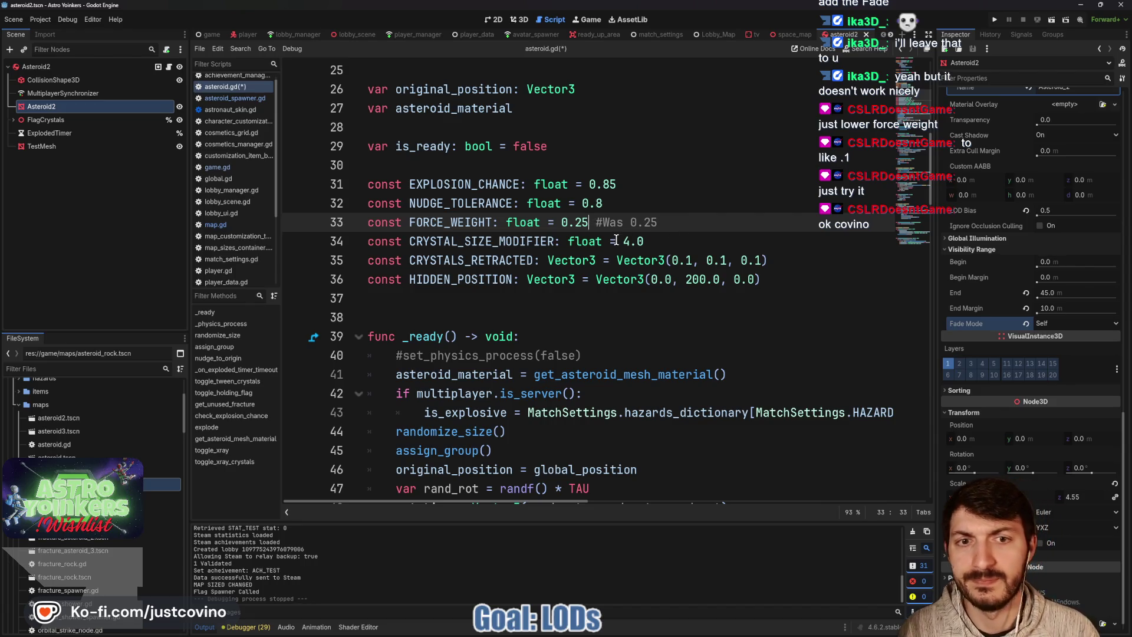
{"action": "key", "text": "ctrl+s"}
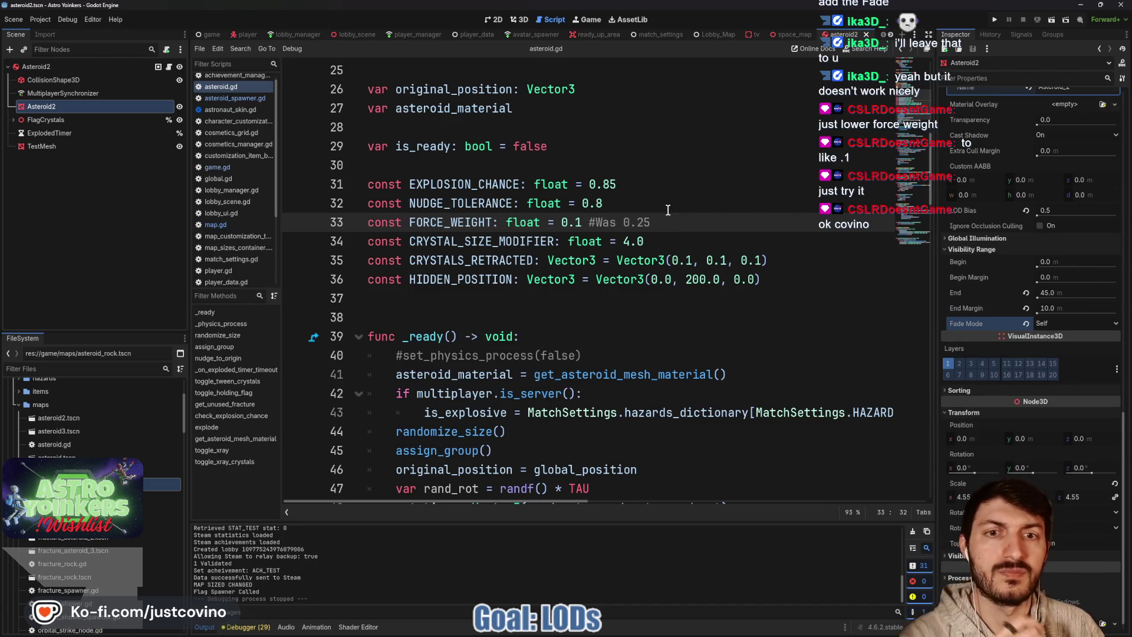
{"action": "left_click", "coordinate": [995, 21]}
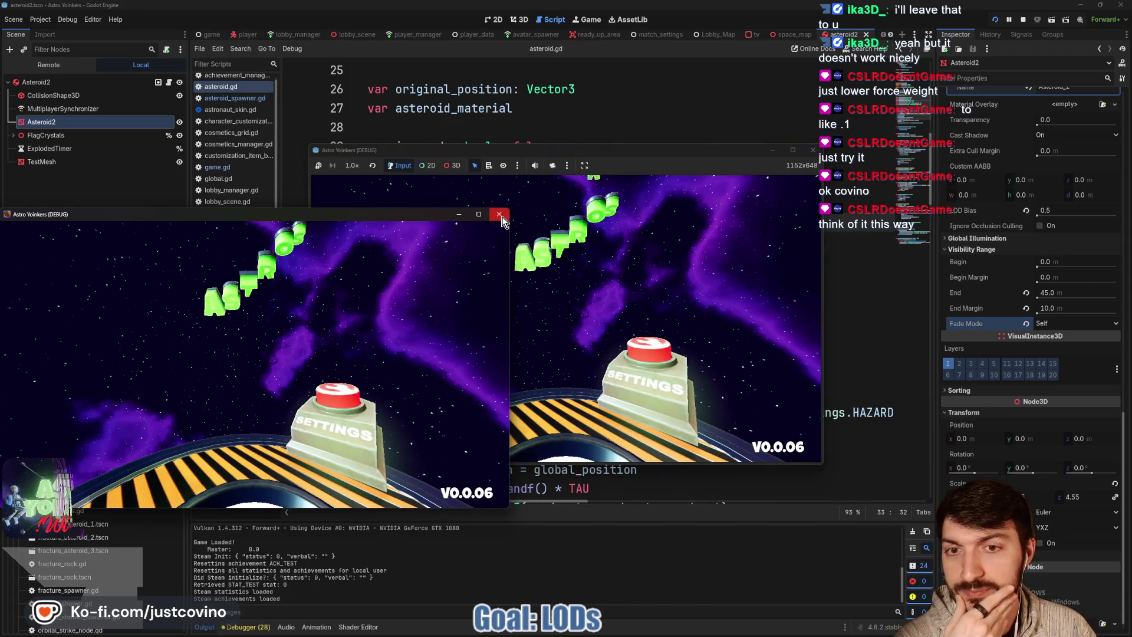
Host a lobby, walk onto the central pad and off spawn watching the asteroids, then stop
{"action": "left_click", "coordinate": [423, 259]}
{"action": "left_click", "coordinate": [535, 261]}
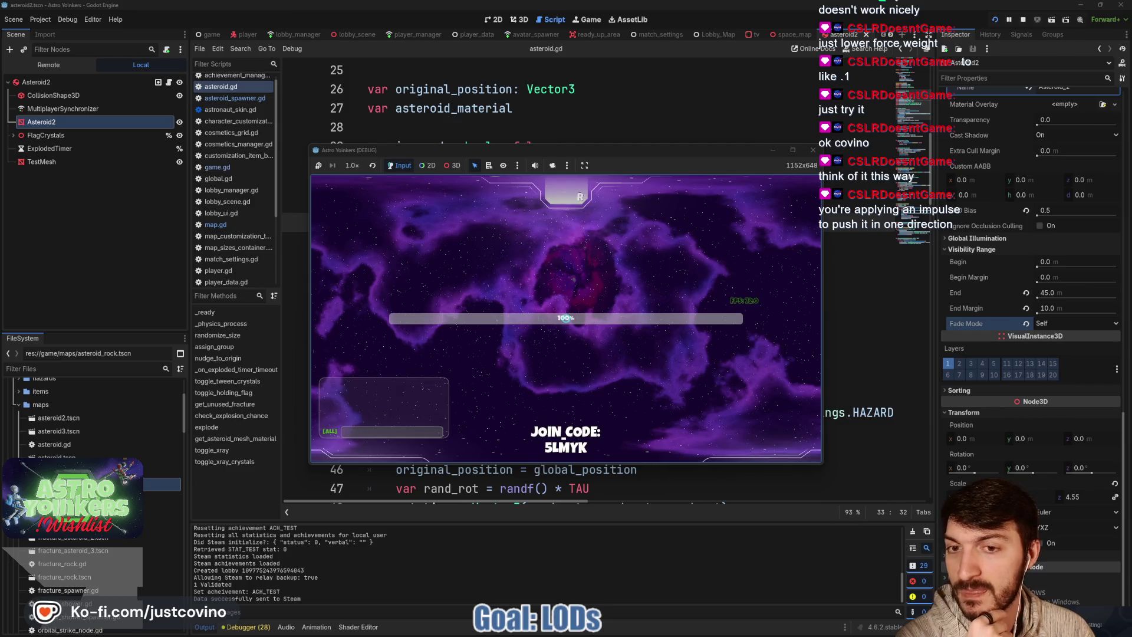
{"action": "key", "text": "w"}
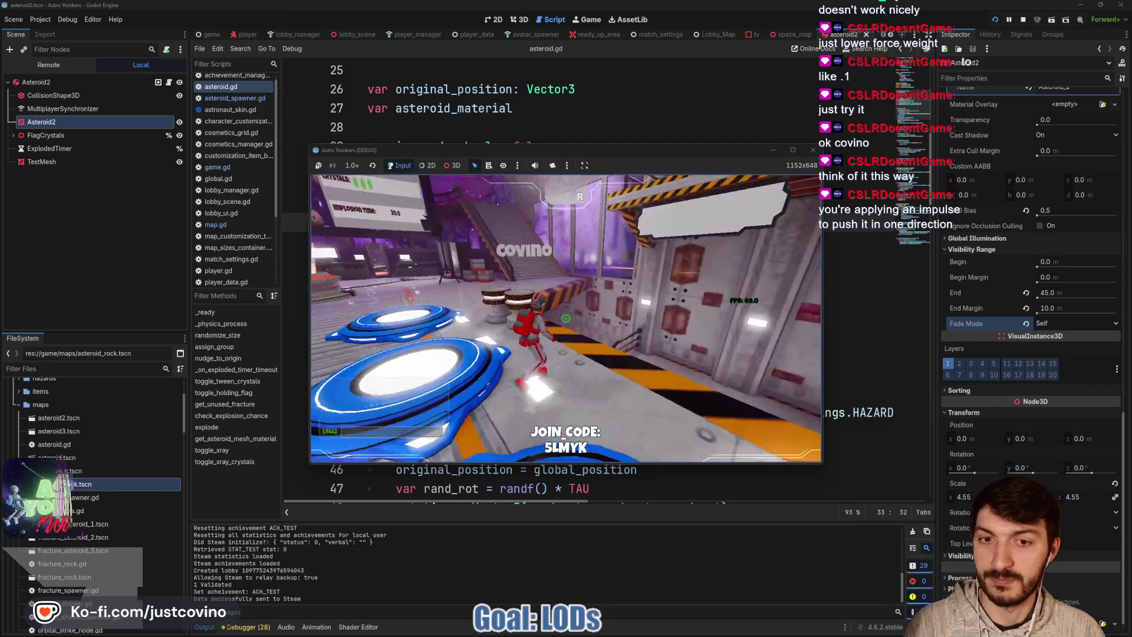
{"action": "key", "text": "w"}
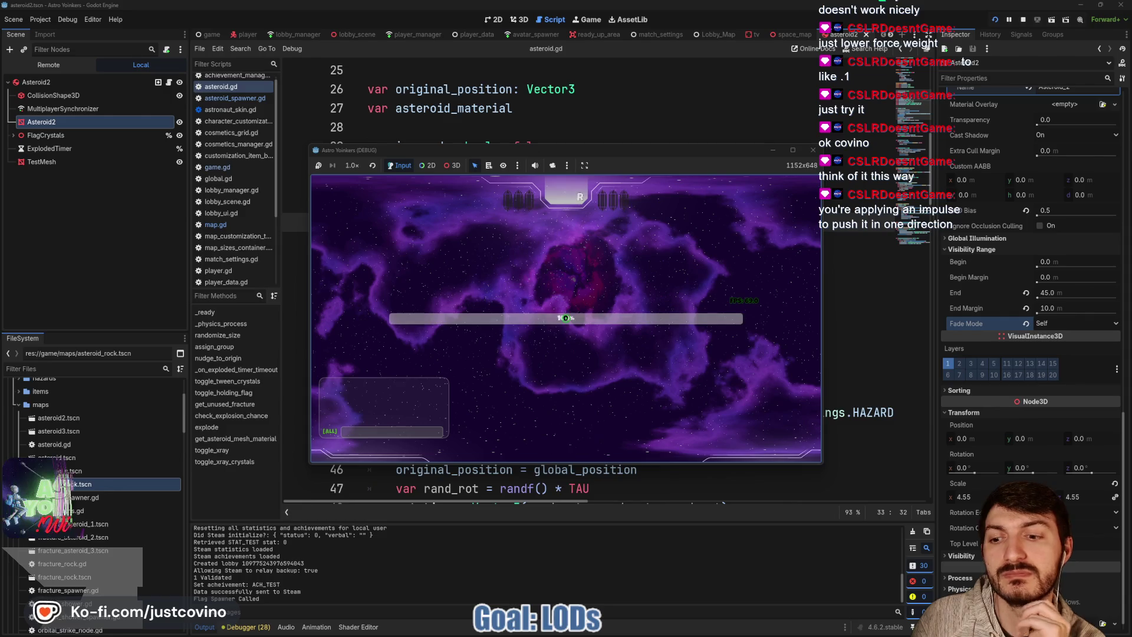
{"action": "key", "text": "w"}
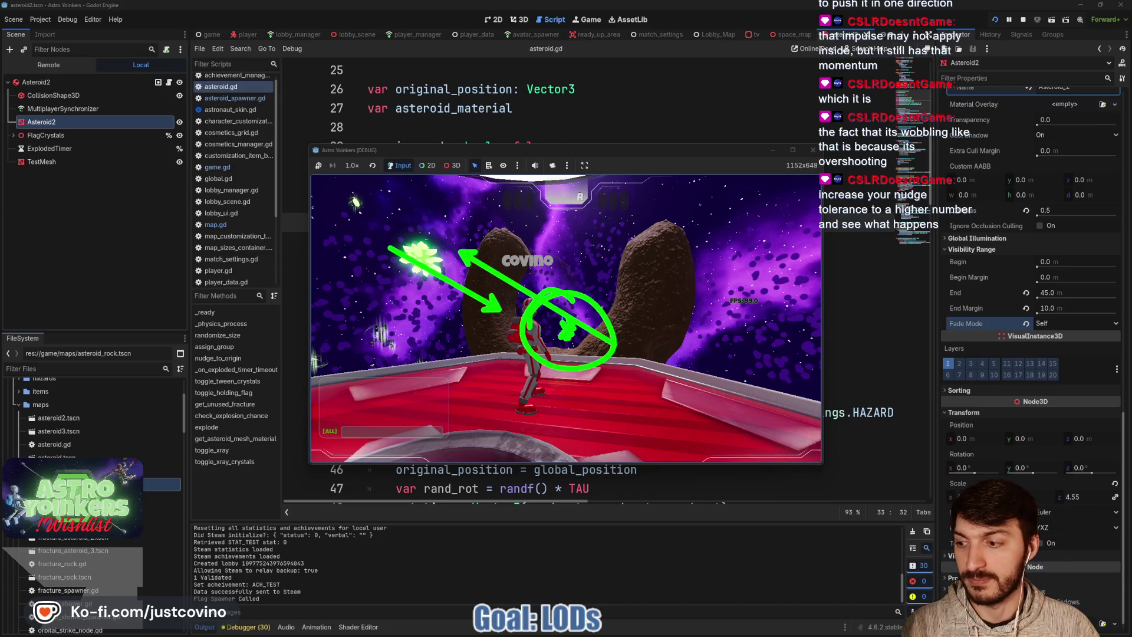
{"action": "key", "text": "F8"}
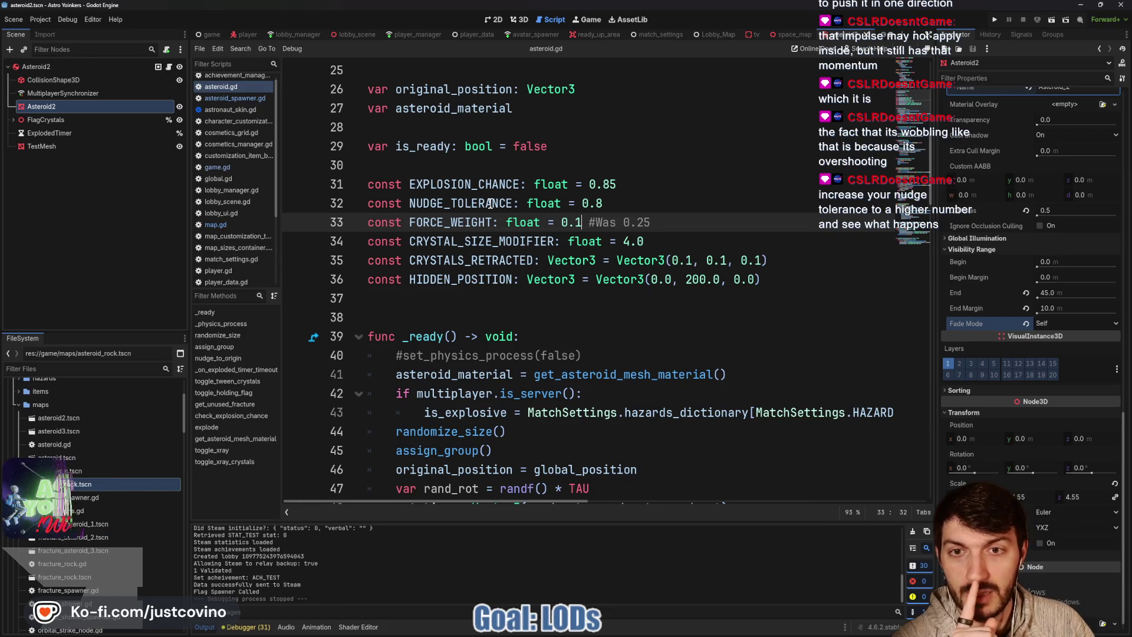
Read nudge_to_origin with the dot() tooltip, then scroll up to the NUDGE_TOLERANCE and FORCE_WEIGHT constants
{"action": "scroll", "coordinate": [490, 203], "scroll_direction": "down", "scroll_amount": 10}
{"action": "scroll", "coordinate": [490, 204], "scroll_direction": "down", "scroll_amount": 1}
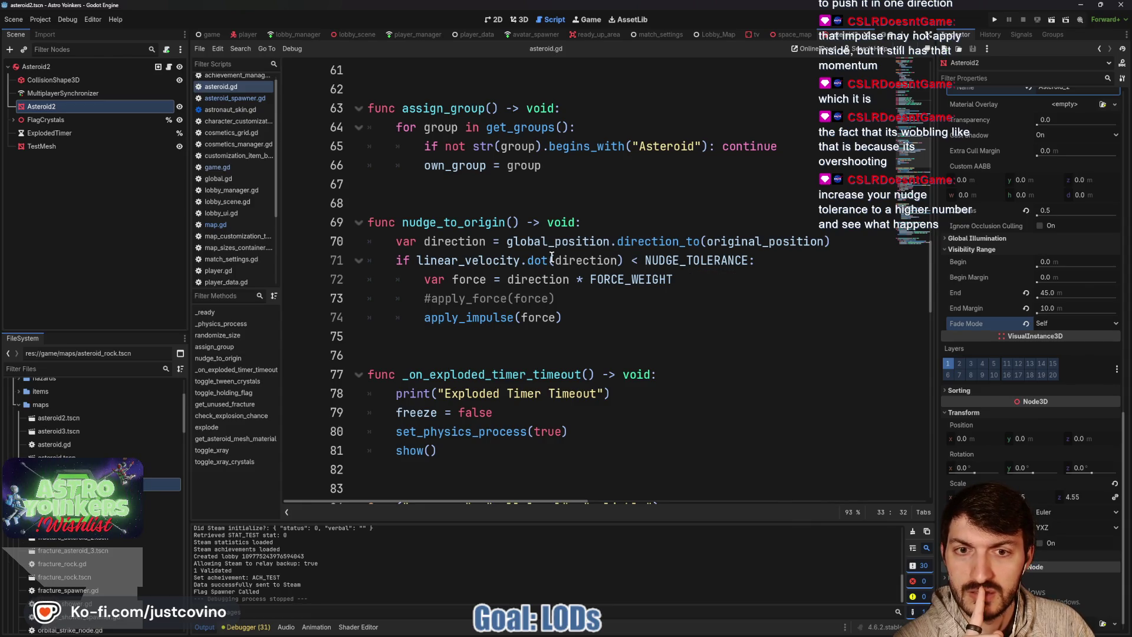
{"action": "mouse_move", "coordinate": [539, 263]}
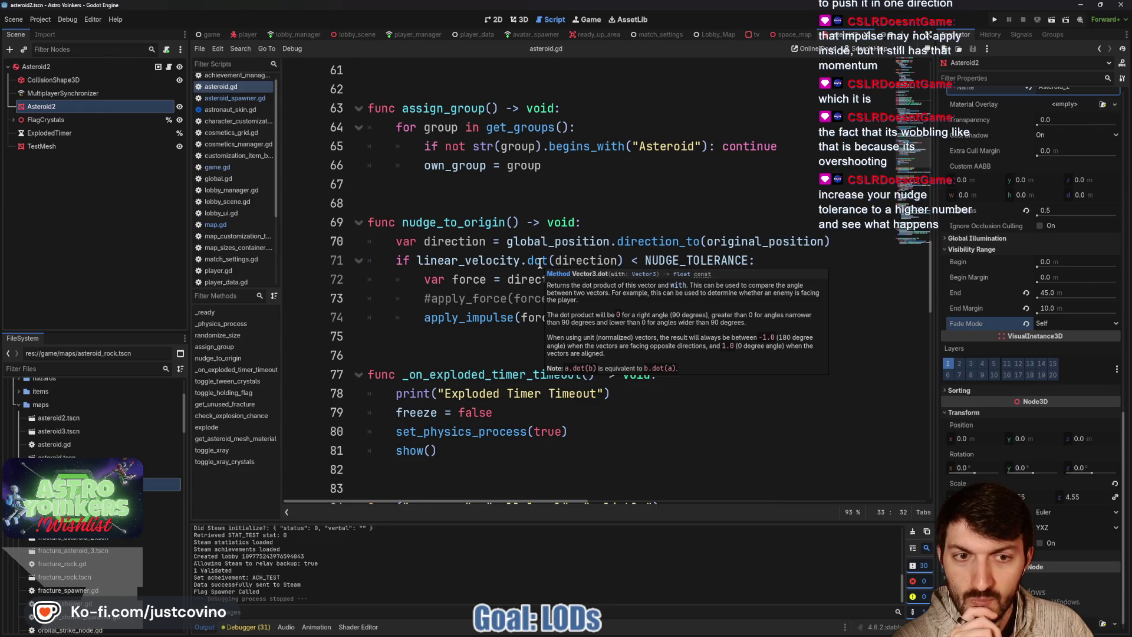
{"action": "scroll", "coordinate": [539, 263], "scroll_direction": "up", "scroll_amount": 5}
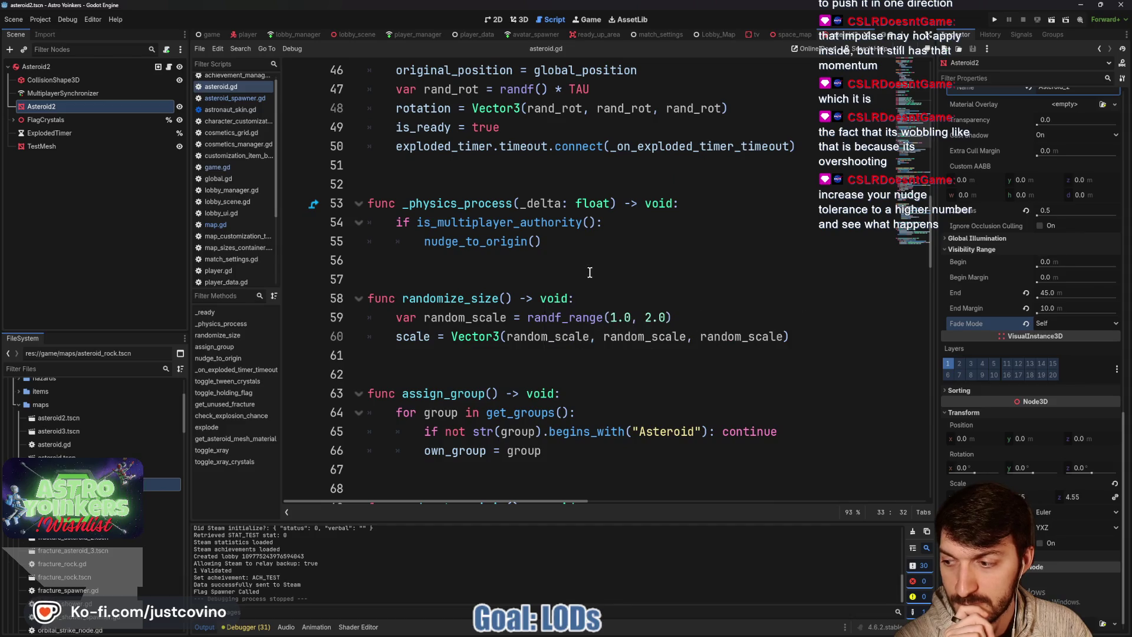
{"action": "scroll", "coordinate": [594, 277], "scroll_direction": "down", "scroll_amount": 7}
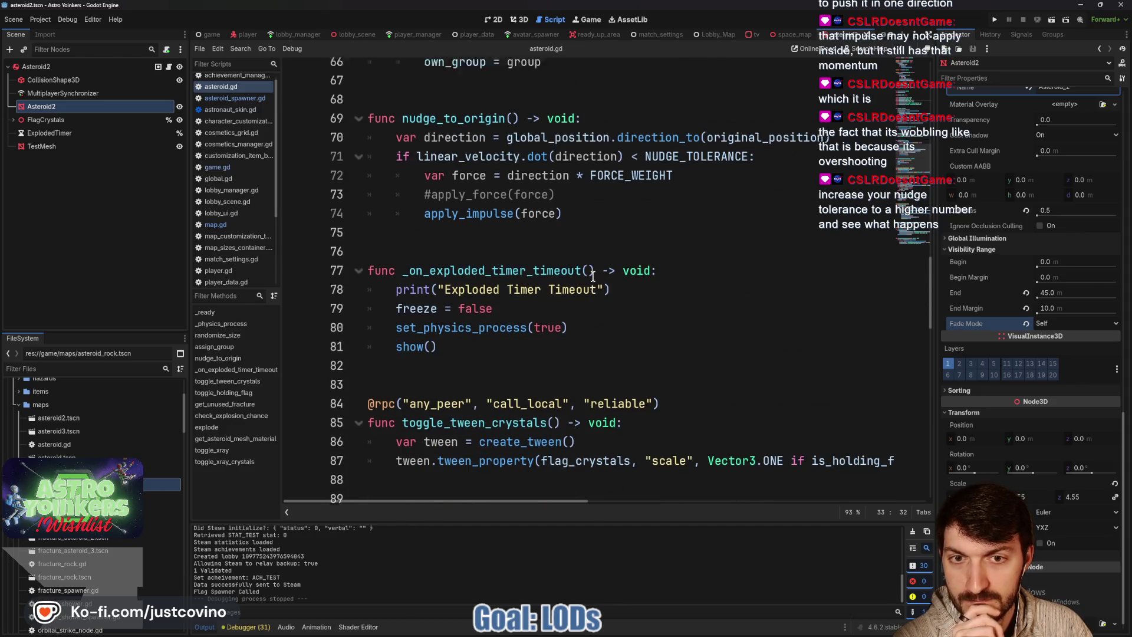
{"action": "scroll", "coordinate": [593, 277], "scroll_direction": "up", "scroll_amount": 4}
{"action": "scroll", "coordinate": [593, 276], "scroll_direction": "down", "scroll_amount": 5}
{"action": "scroll", "coordinate": [608, 267], "scroll_direction": "up", "scroll_amount": 3}
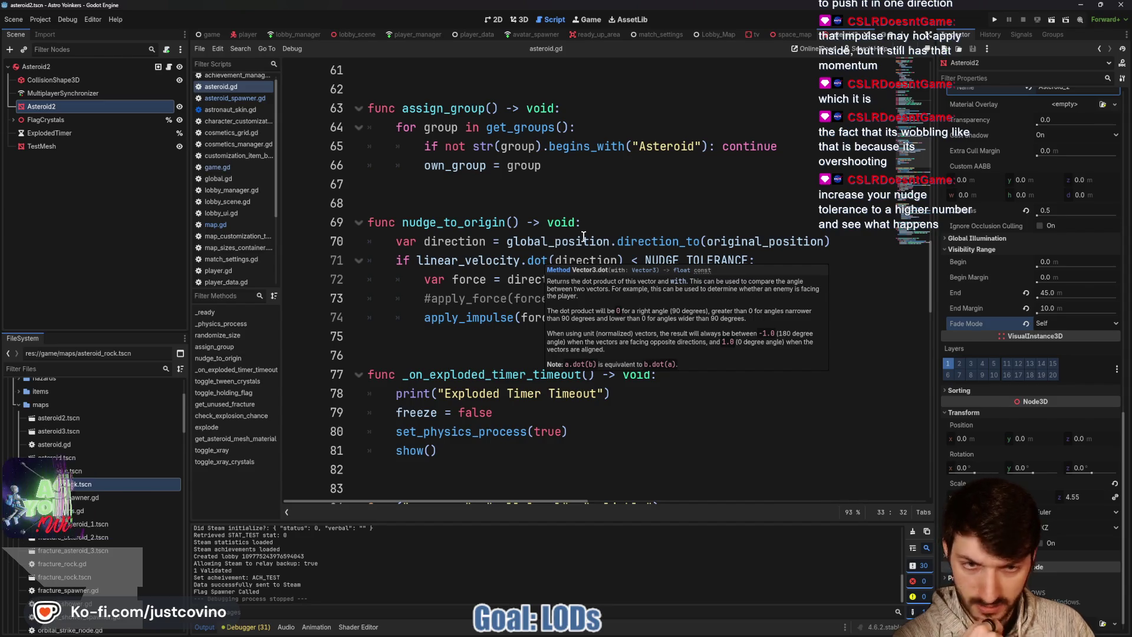
{"action": "mouse_move", "coordinate": [578, 243]}
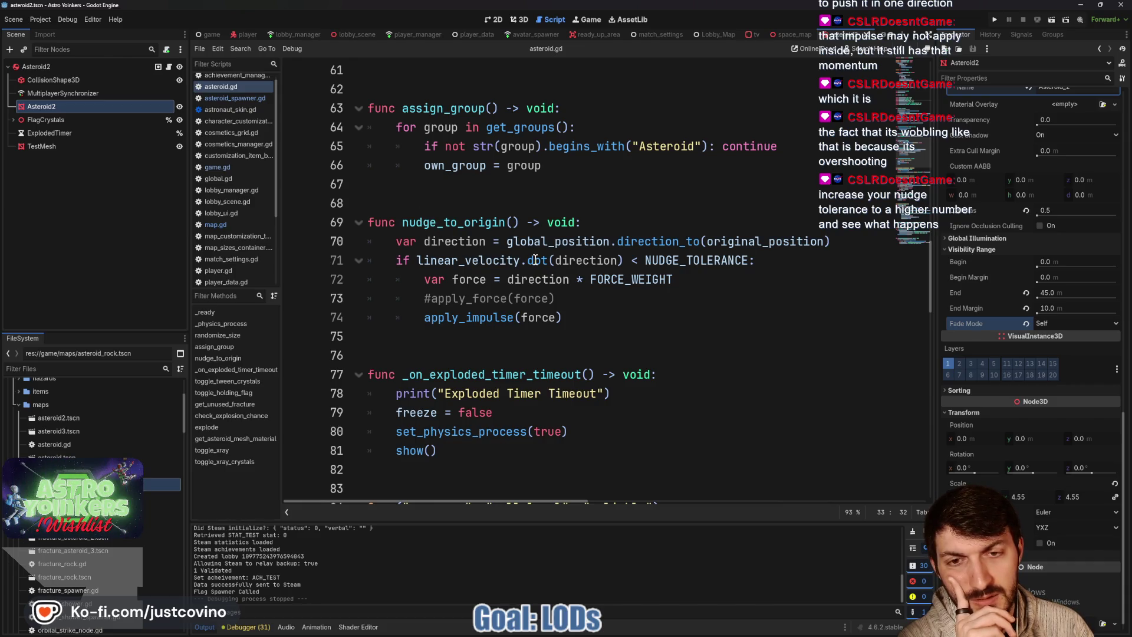
{"action": "mouse_move", "coordinate": [535, 260]}
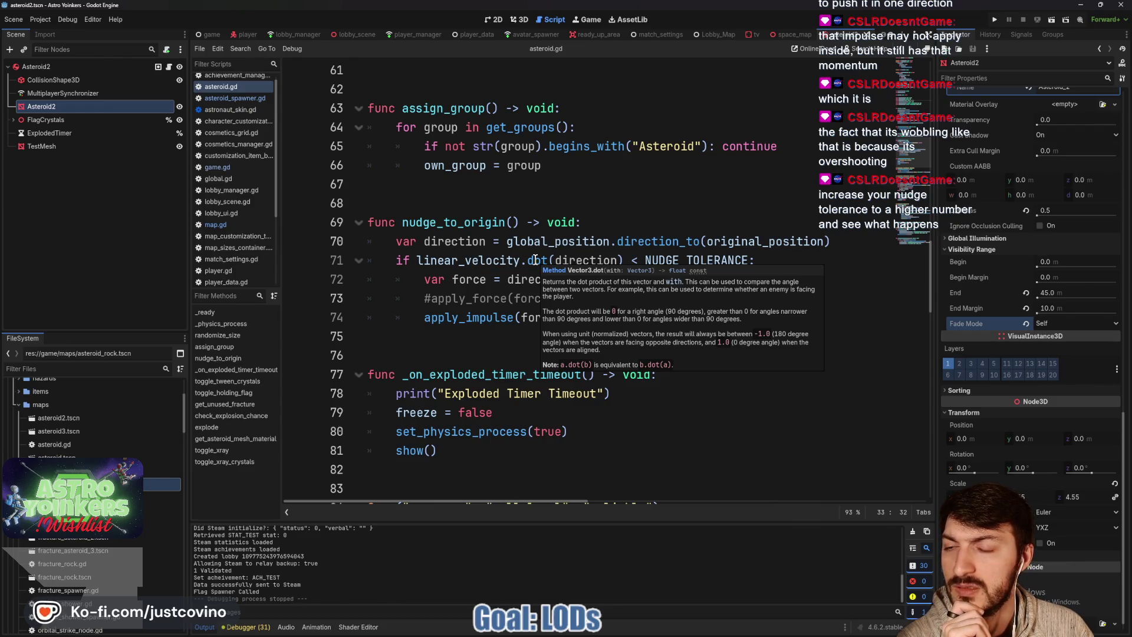
{"action": "scroll", "coordinate": [535, 260], "scroll_direction": "up", "scroll_amount": 5}
{"action": "scroll", "coordinate": [535, 260], "scroll_direction": "up", "scroll_amount": 9}
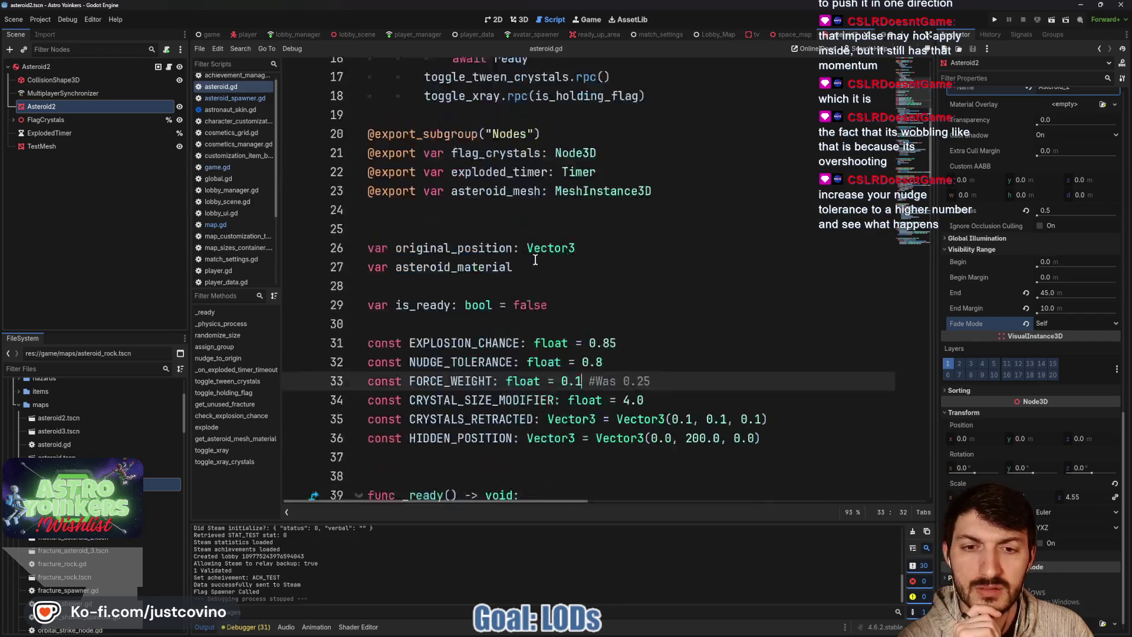
Comment NUDGE_TOLERANCE with '#Was 0.8', save, change its value to 0.4, and run
{"action": "scroll", "coordinate": [676, 271], "scroll_direction": "down", "scroll_amount": 2}
{"action": "left_click", "coordinate": [639, 262]}
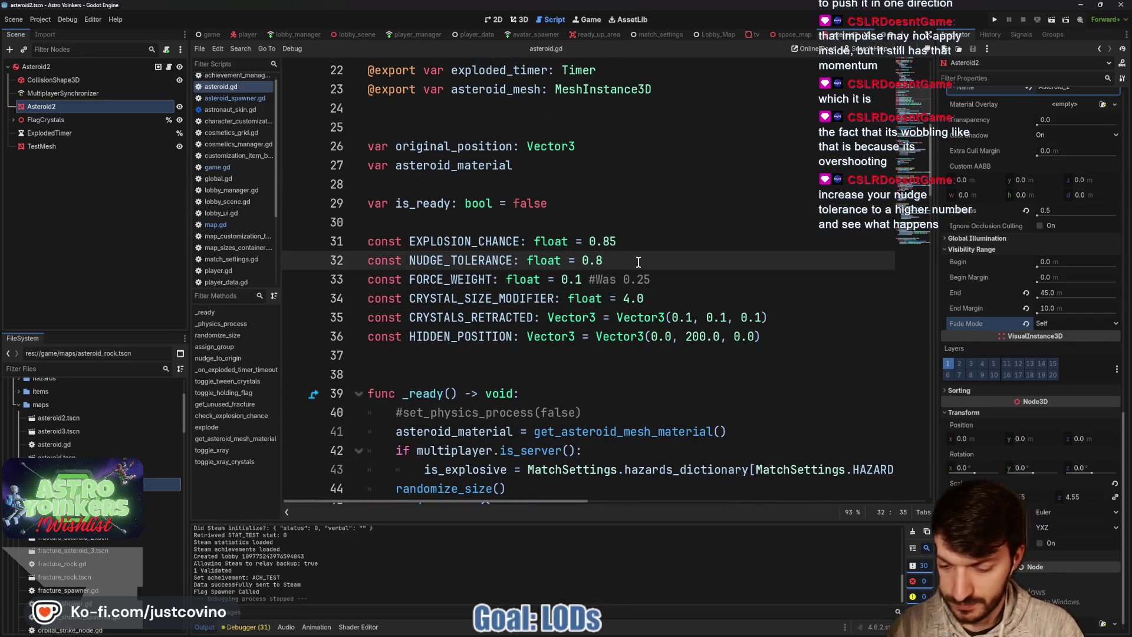
{"action": "type", "text": " #Was"}
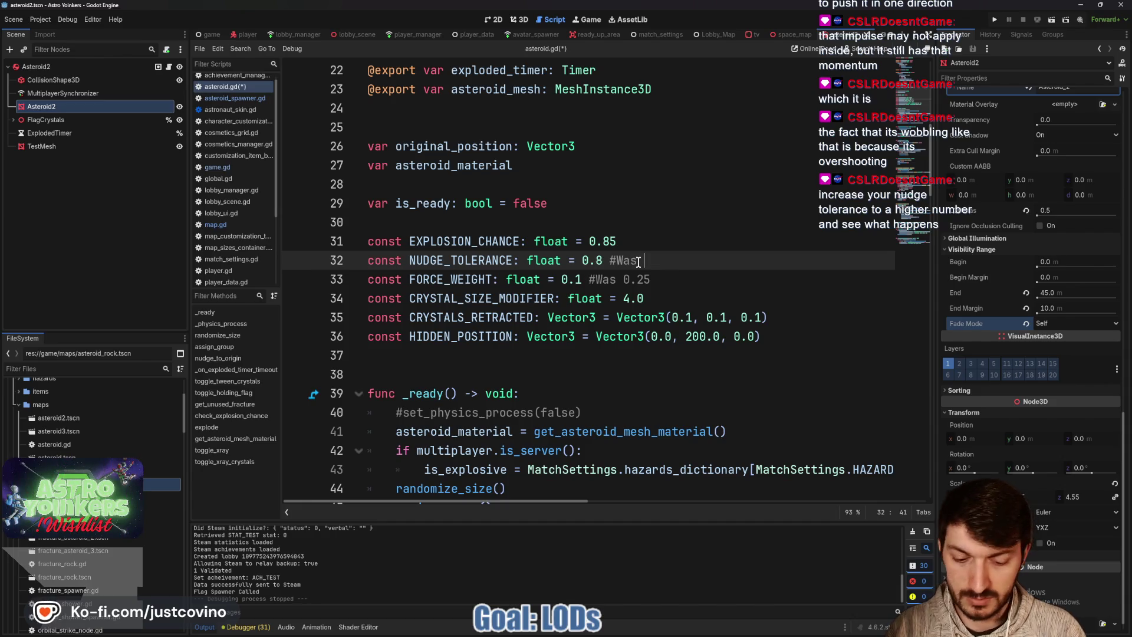
{"action": "key", "text": "ctrl+s"}
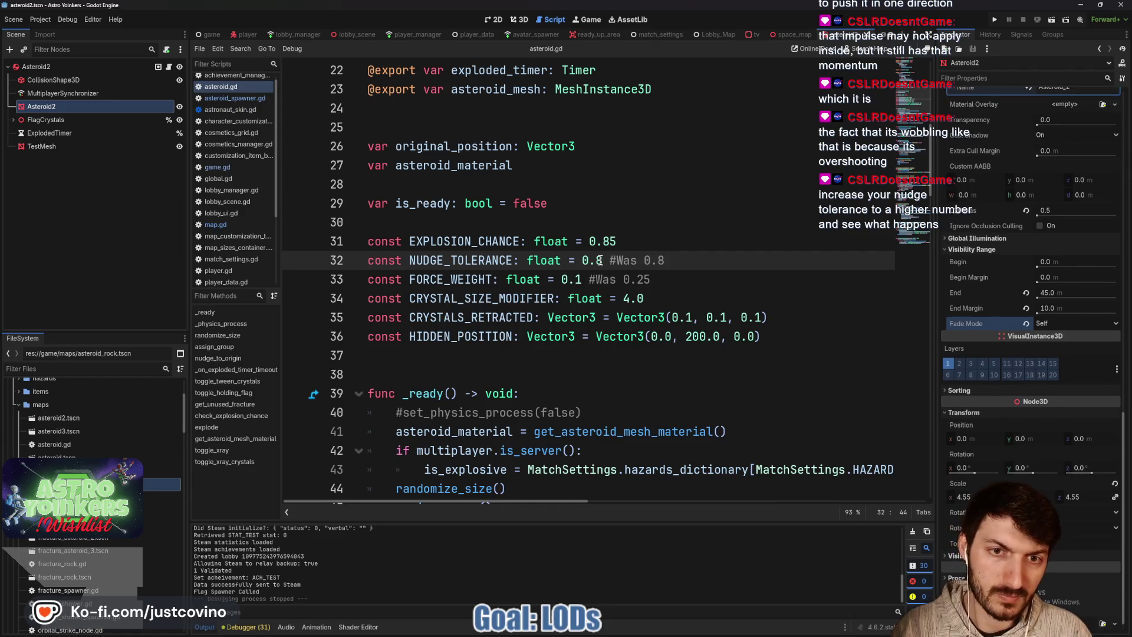
{"action": "left_click", "coordinate": [603, 260]}
{"action": "left_click_drag", "start_coordinate": [603, 260], "coordinate": [597, 260]}
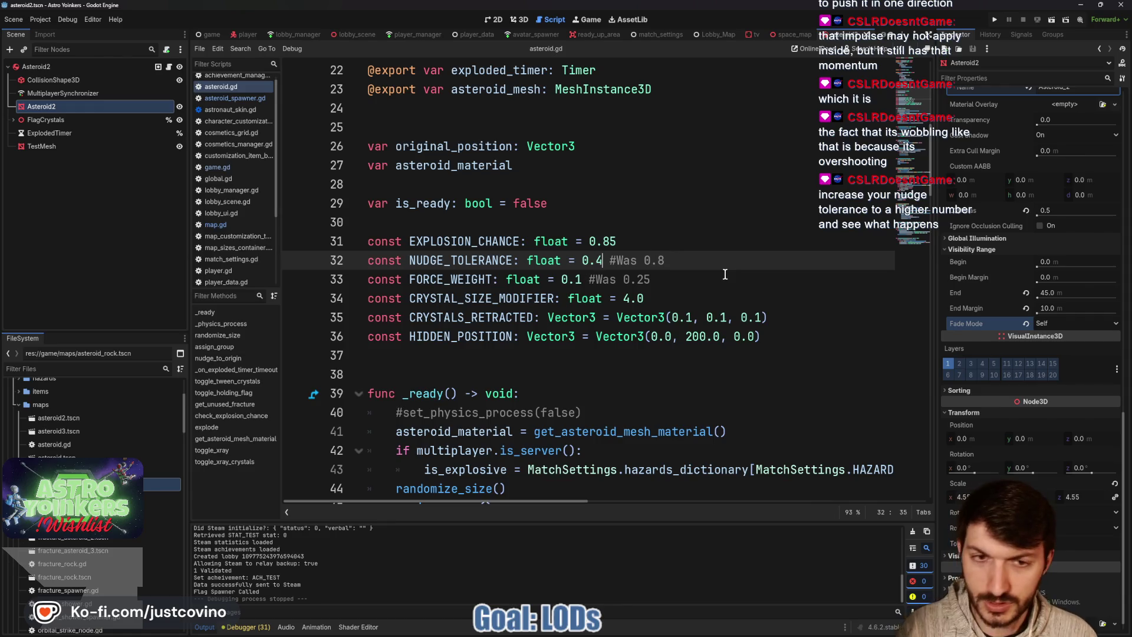
{"action": "left_click", "coordinate": [995, 21]}
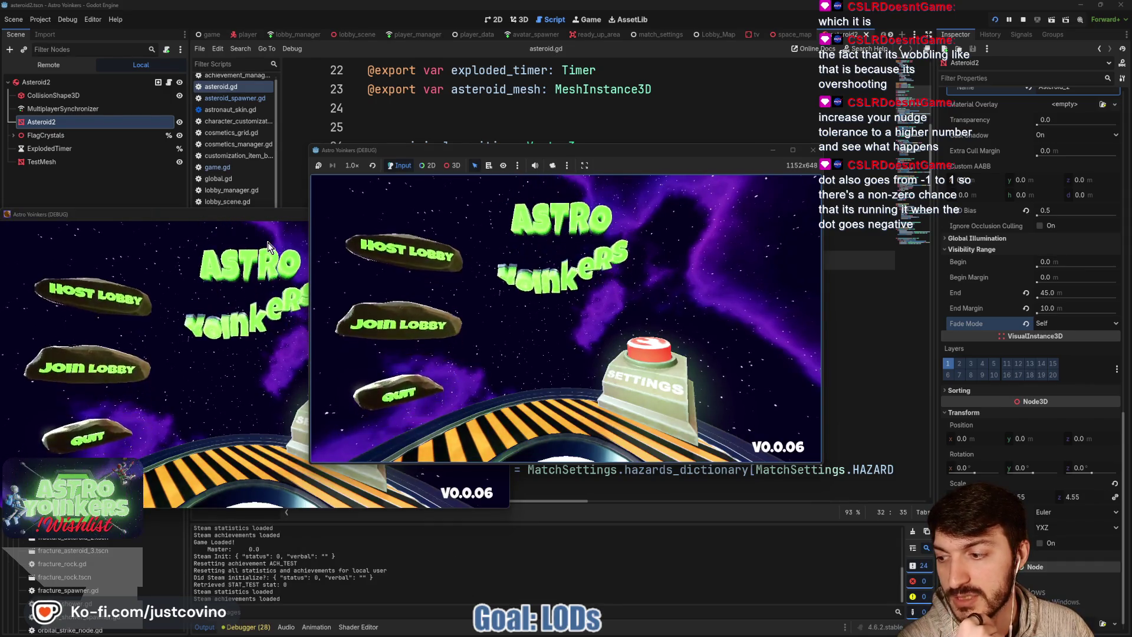
Close the extra game window, host a PRIVATE lobby, and fire the gun in the match
{"action": "left_click", "coordinate": [283, 215]}
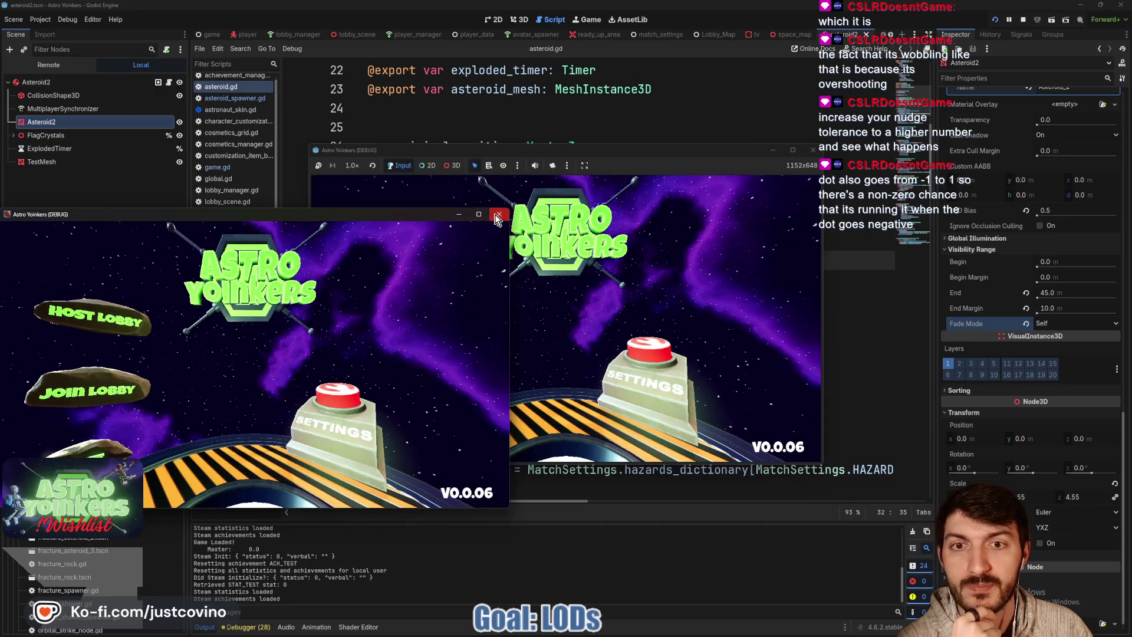
{"action": "left_click", "coordinate": [499, 217]}
{"action": "left_click", "coordinate": [407, 336]}
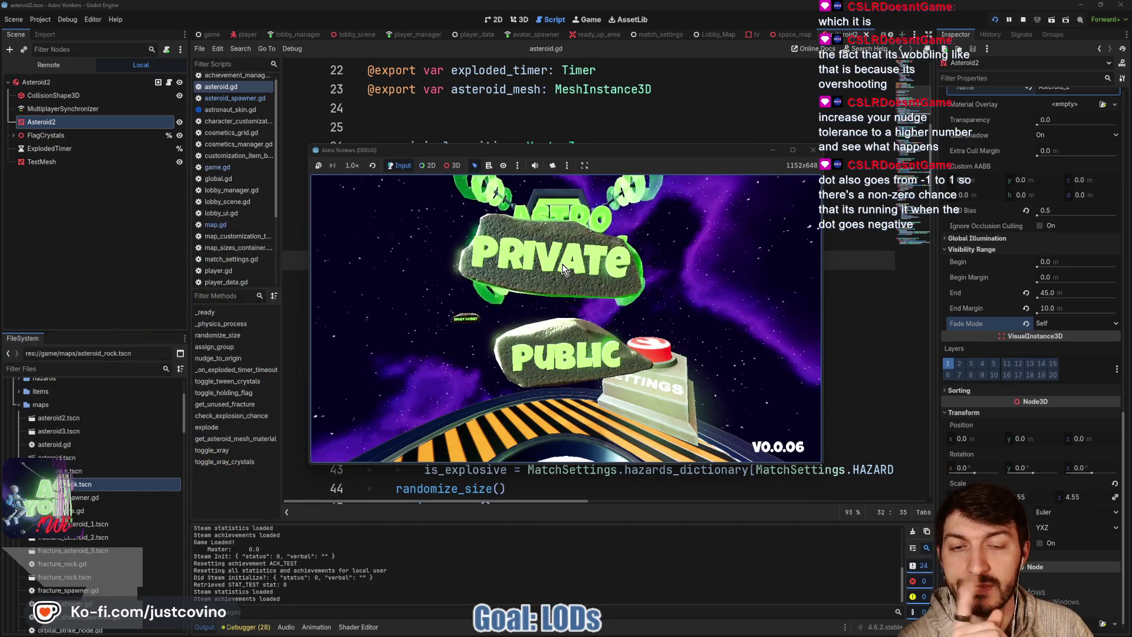
{"action": "left_click", "coordinate": [563, 269]}
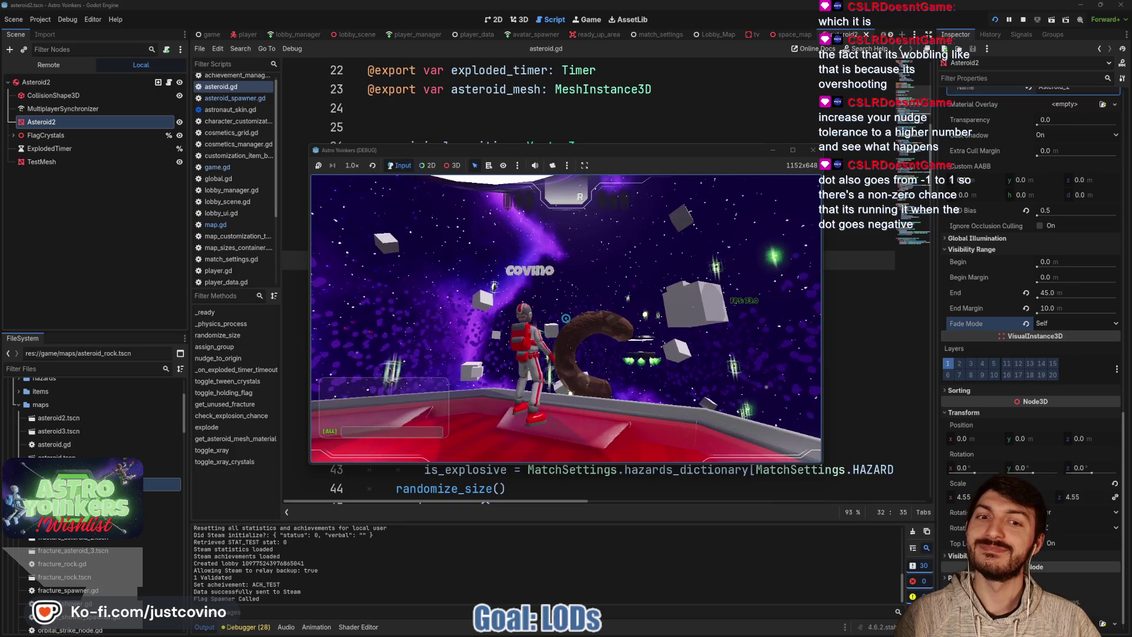
{"action": "left_click", "coordinate": [565, 318]}
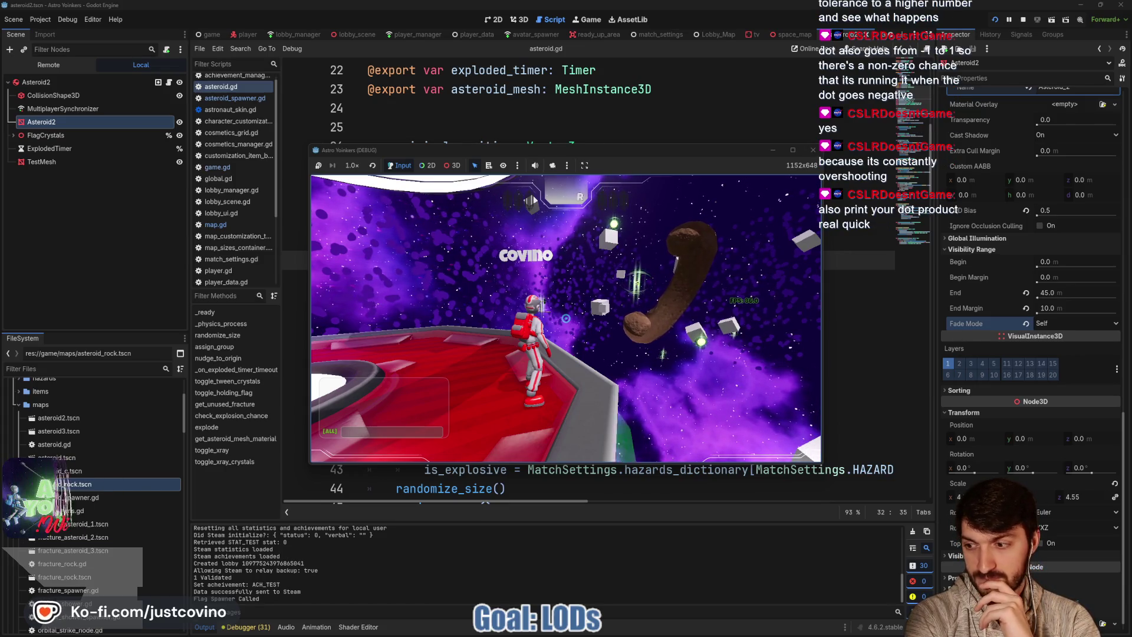
Stop the game and add a print("Dot: ", linear_velocity.dot(direction)) line below the direction calculation
{"action": "key", "text": "F8"}
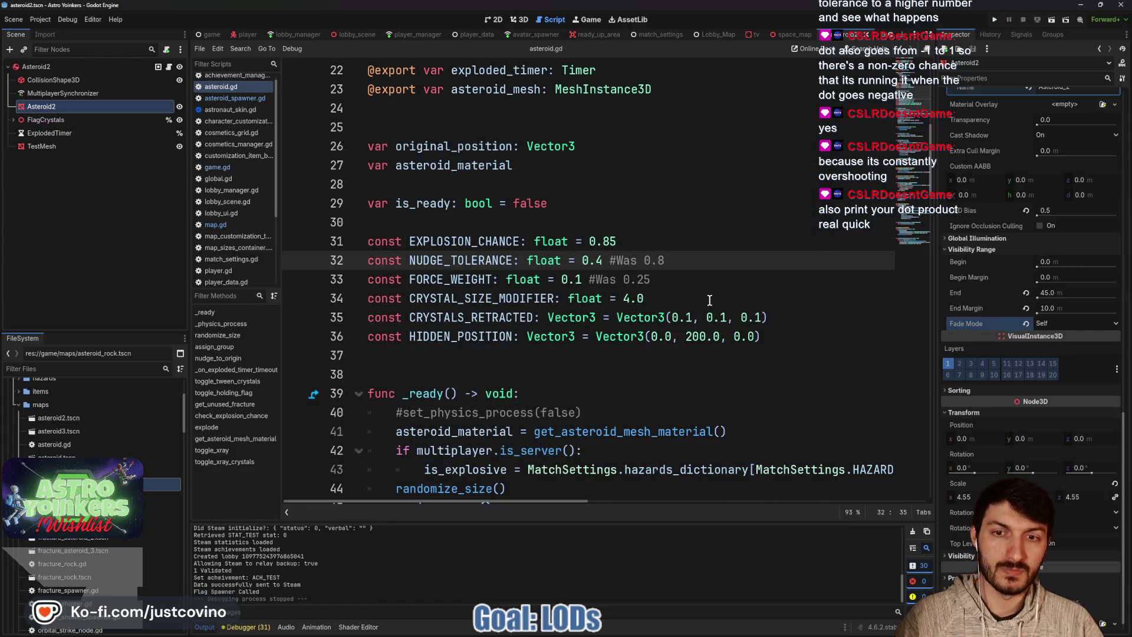
{"action": "scroll", "coordinate": [709, 300], "scroll_direction": "down", "scroll_amount": 13}
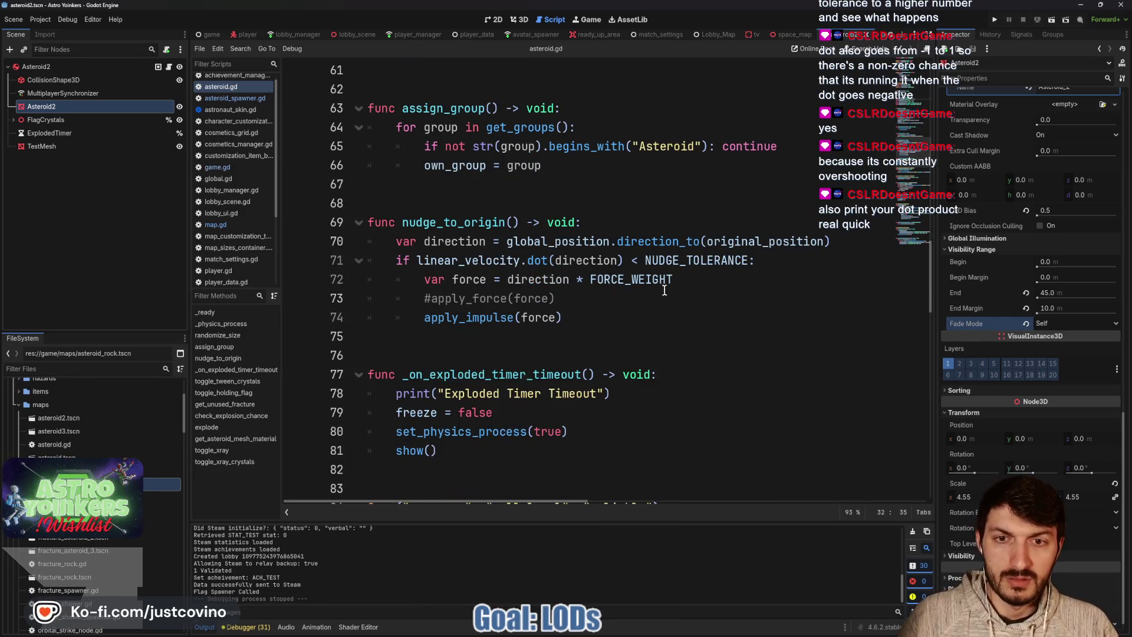
{"action": "left_click_drag", "start_coordinate": [623, 260], "coordinate": [418, 260]}
{"action": "key", "text": "ctrl+c"}
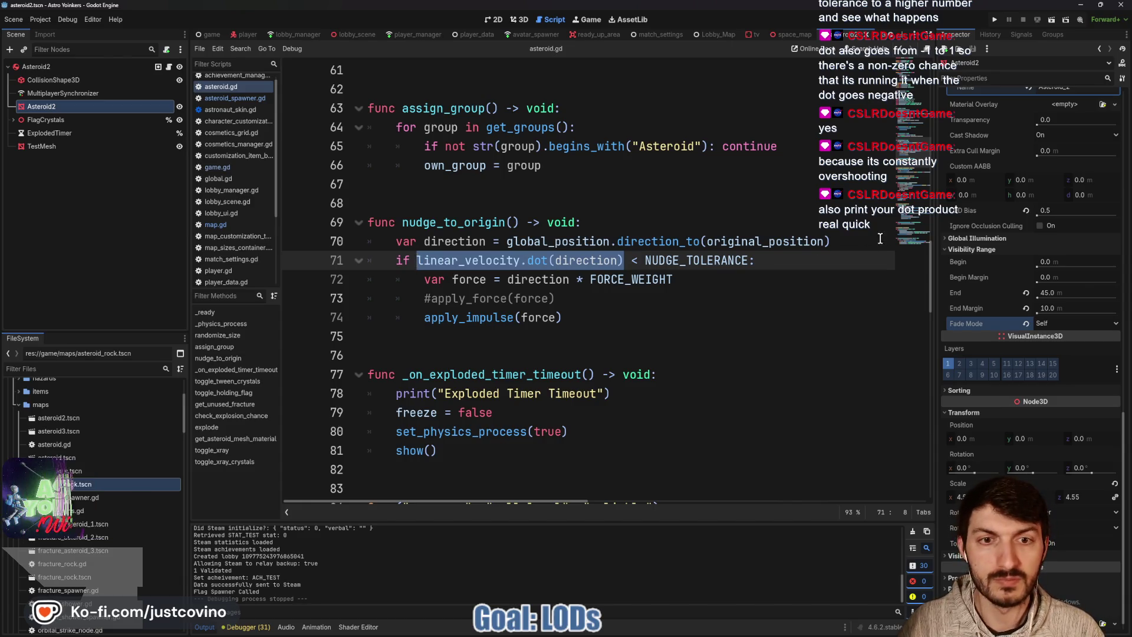
{"action": "left_click", "coordinate": [852, 239]}
{"action": "key", "text": "Return"}
{"action": "type", "text": "print(\"Dot"}
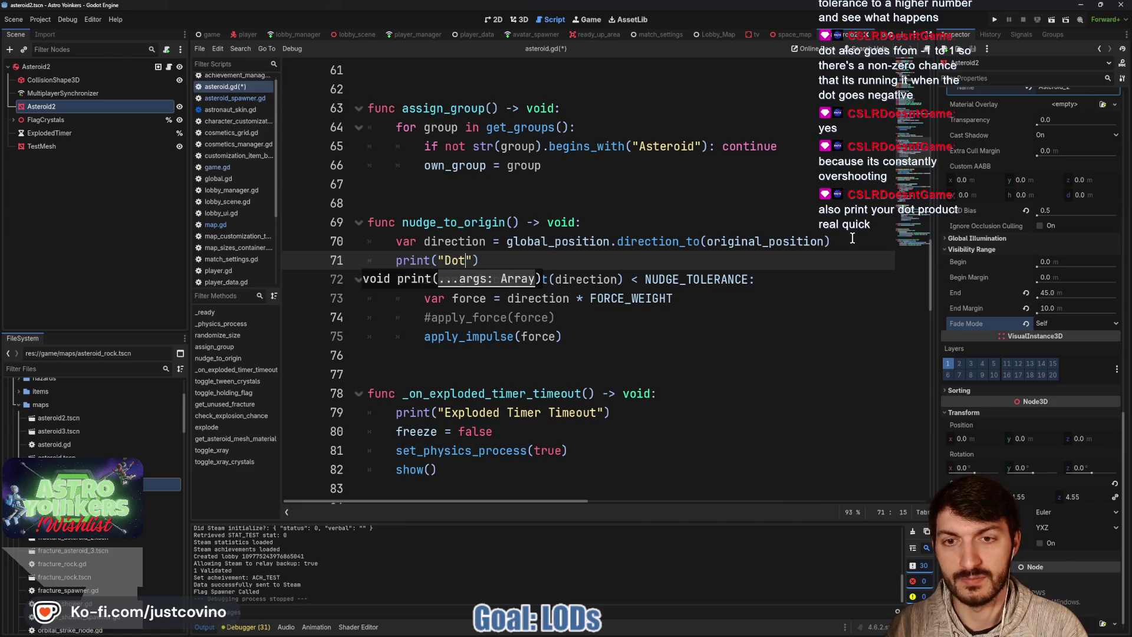
{"action": "type", "text": ": \","}
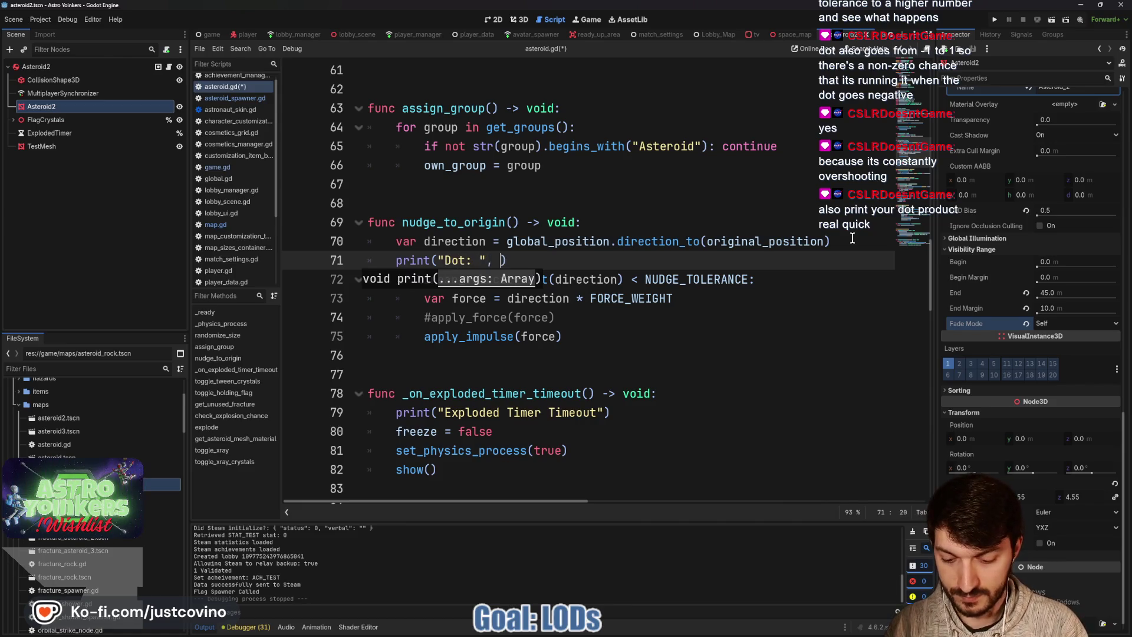
{"action": "key", "text": "ctrl+v"}
{"action": "key", "text": "End"}
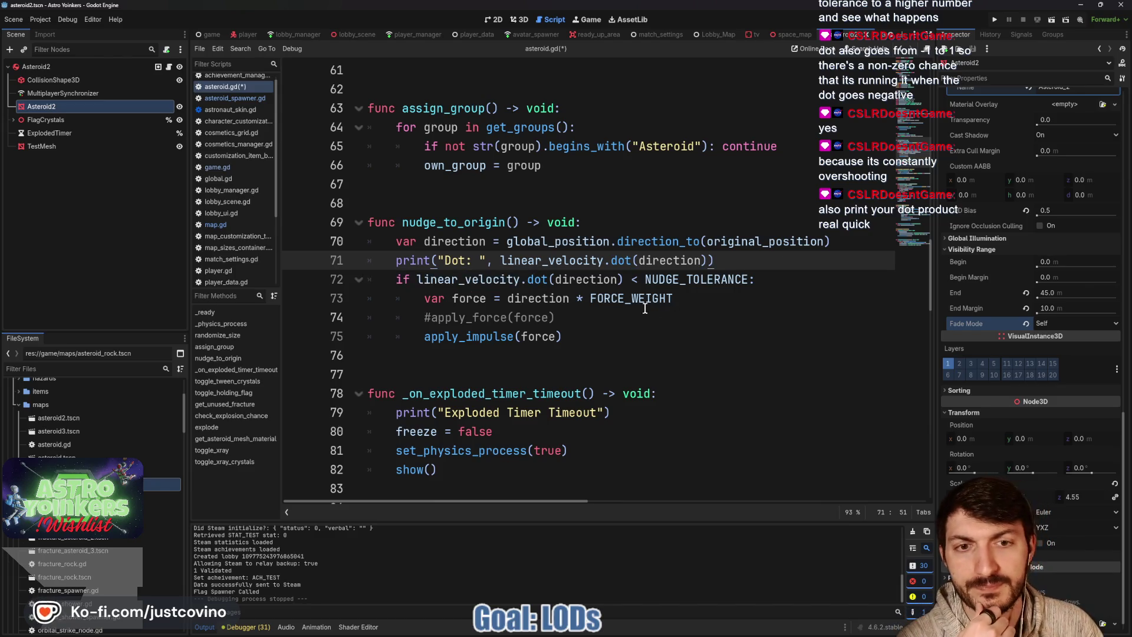
Change NUDGE_TOLERANCE from 0.4 to 0.9 and save the script
{"action": "scroll", "coordinate": [639, 280], "scroll_direction": "up", "scroll_amount": 13}
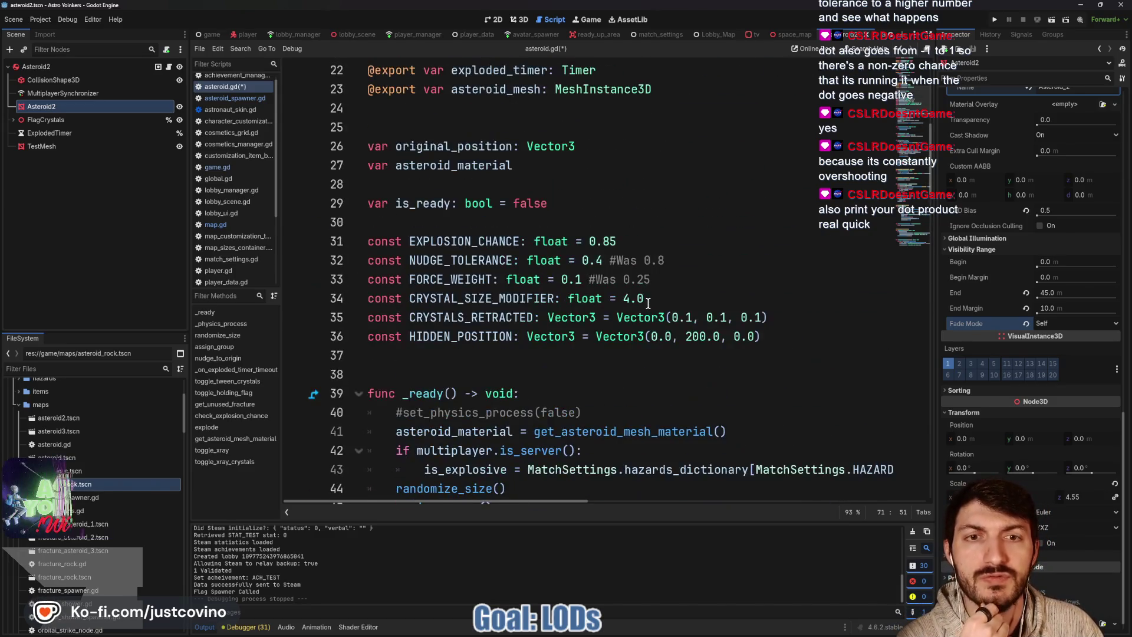
{"action": "left_click", "coordinate": [600, 260]}
{"action": "key", "text": "Delete"}
{"action": "type", "text": "9"}
{"action": "key", "text": "ctrl+s"}
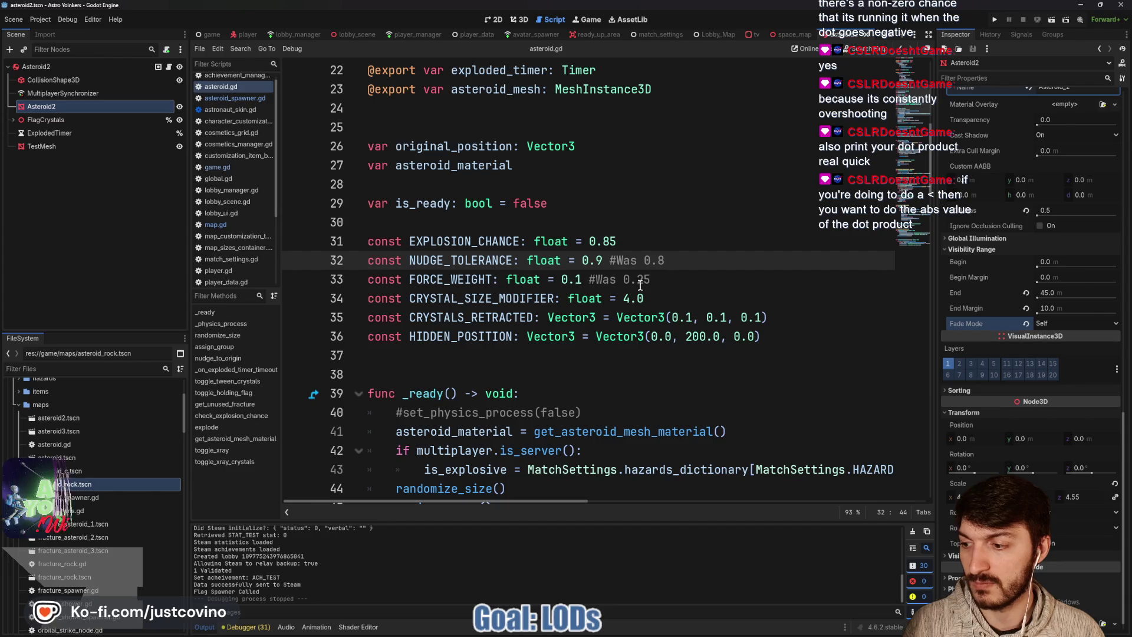
Wrap the velocity dot product in the nudge check with abs(), save, and run with F5
{"action": "scroll", "coordinate": [618, 300], "scroll_direction": "down", "scroll_amount": 1}
{"action": "scroll", "coordinate": [618, 300], "scroll_direction": "down", "scroll_amount": 10}
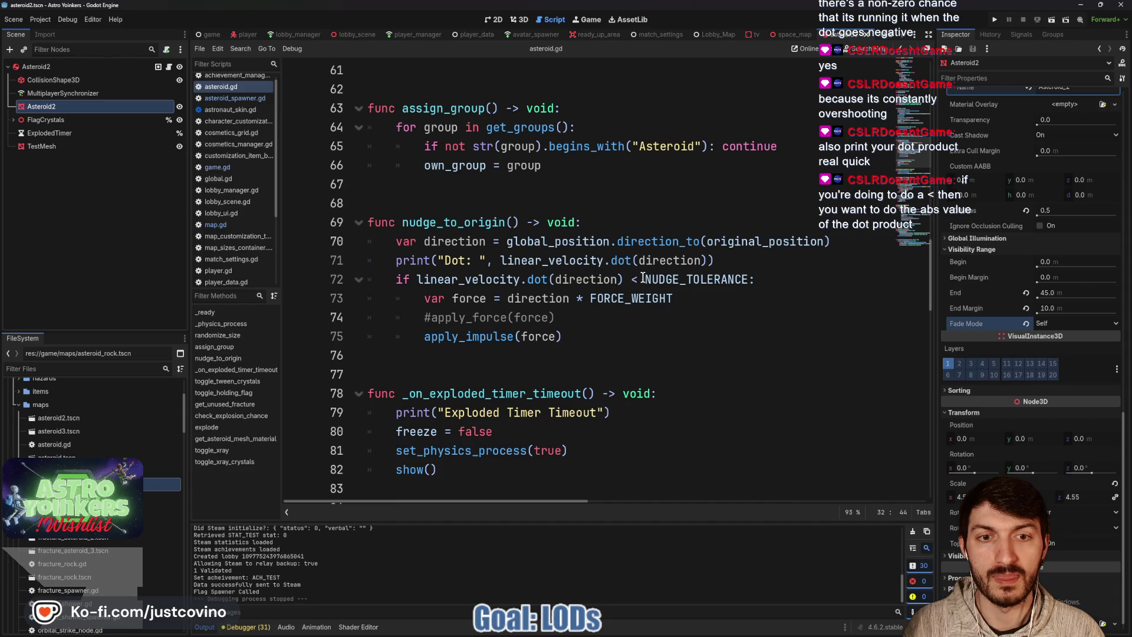
{"action": "mouse_move", "coordinate": [645, 279]}
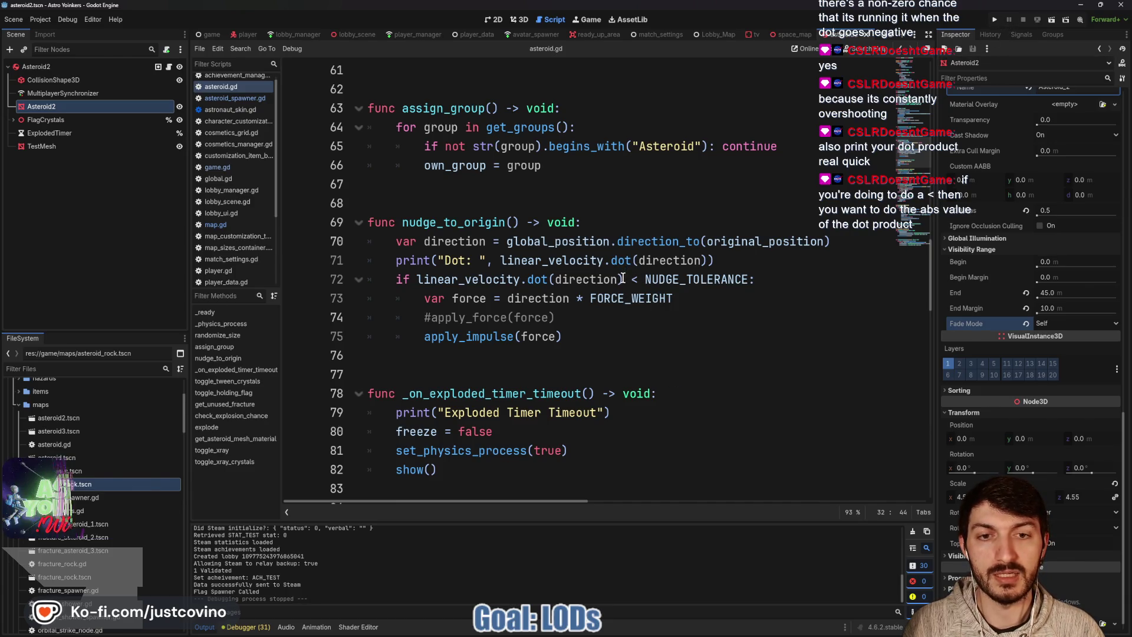
{"action": "left_click_drag", "start_coordinate": [623, 279], "coordinate": [417, 275]}
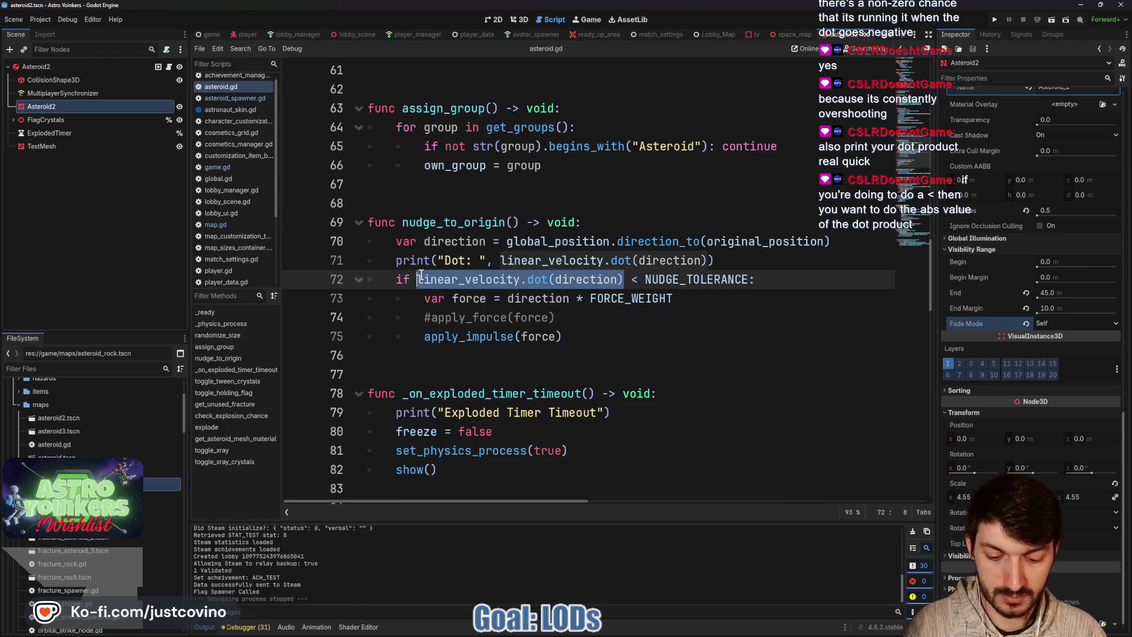
{"action": "type", "text": "("}
{"action": "left_click", "coordinate": [417, 277]}
{"action": "type", "text": "abs"}
{"action": "left_click", "coordinate": [722, 260]}
{"action": "key", "text": "ctrl+s"}
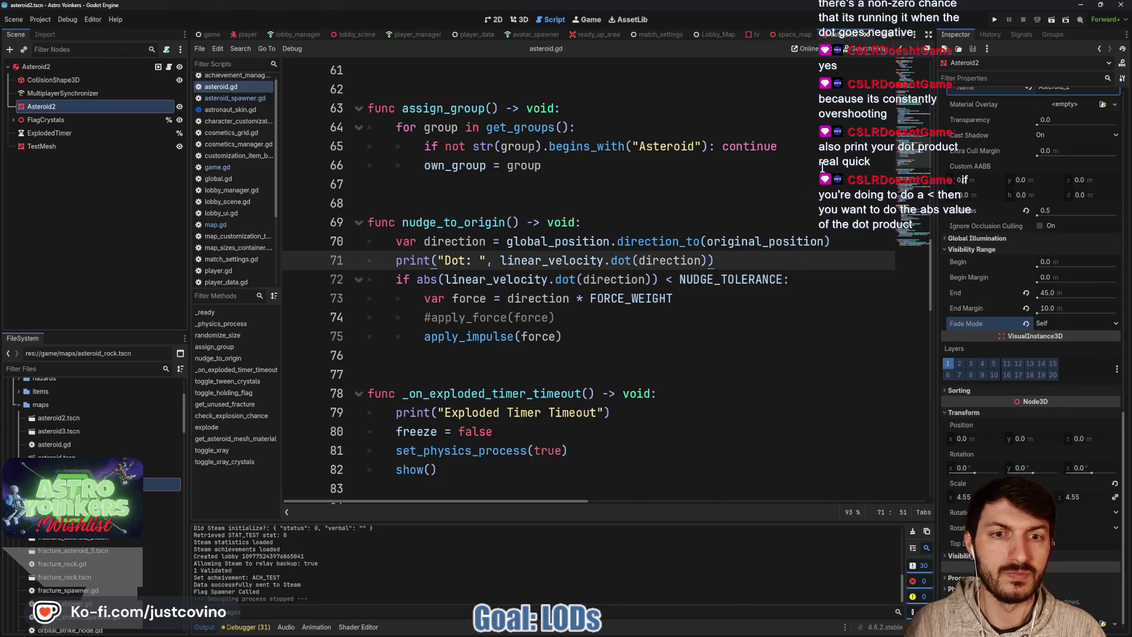
{"action": "key", "text": "F5"}
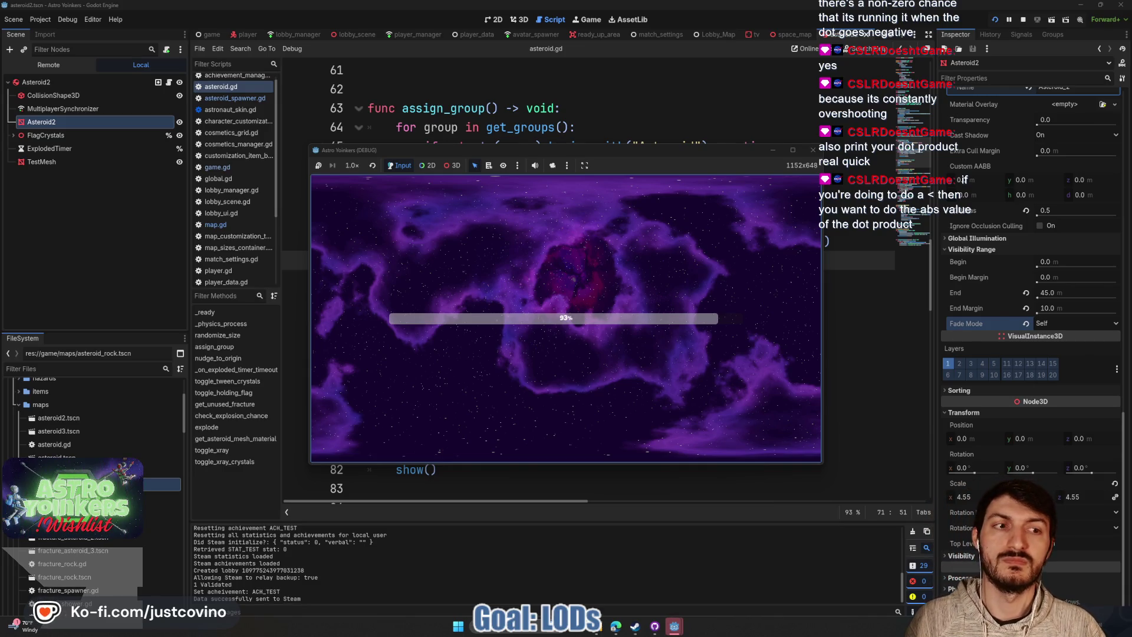
Walk the astronaut onto the ready pad and across the platform, then open the crystal action wheel
{"action": "key", "text": "w"}
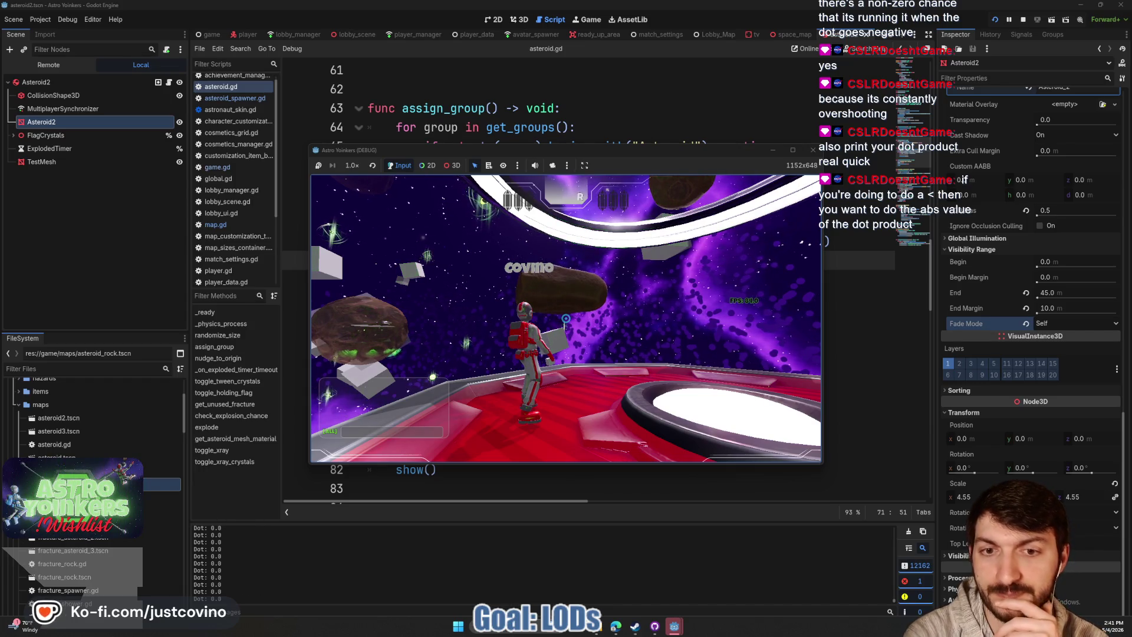
{"action": "key", "text": "w"}
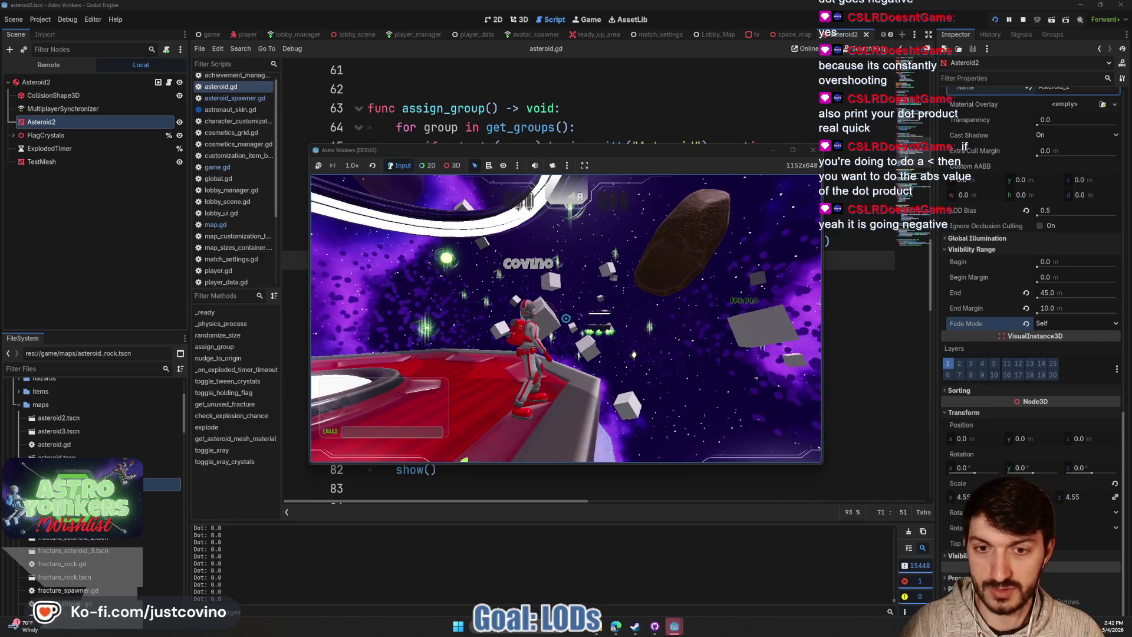
{"action": "key", "text": "e"}
{"action": "key", "text": "e"}
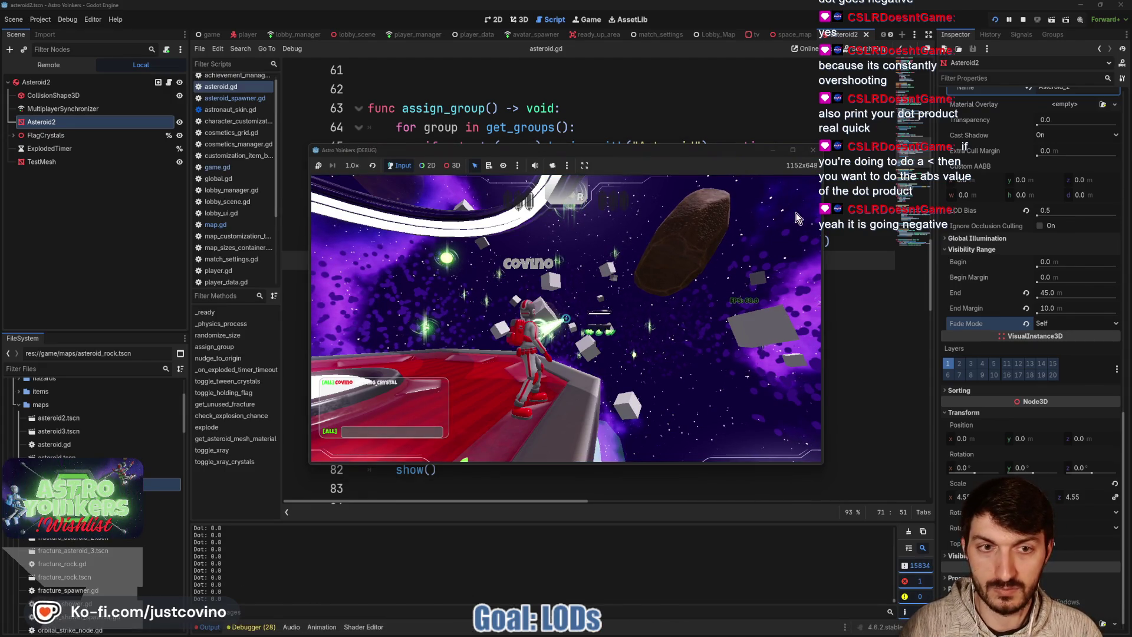
Stop the game, check NUDGE_TOLERANCE is 0.9, and save the script
{"action": "left_click", "coordinate": [1024, 20]}
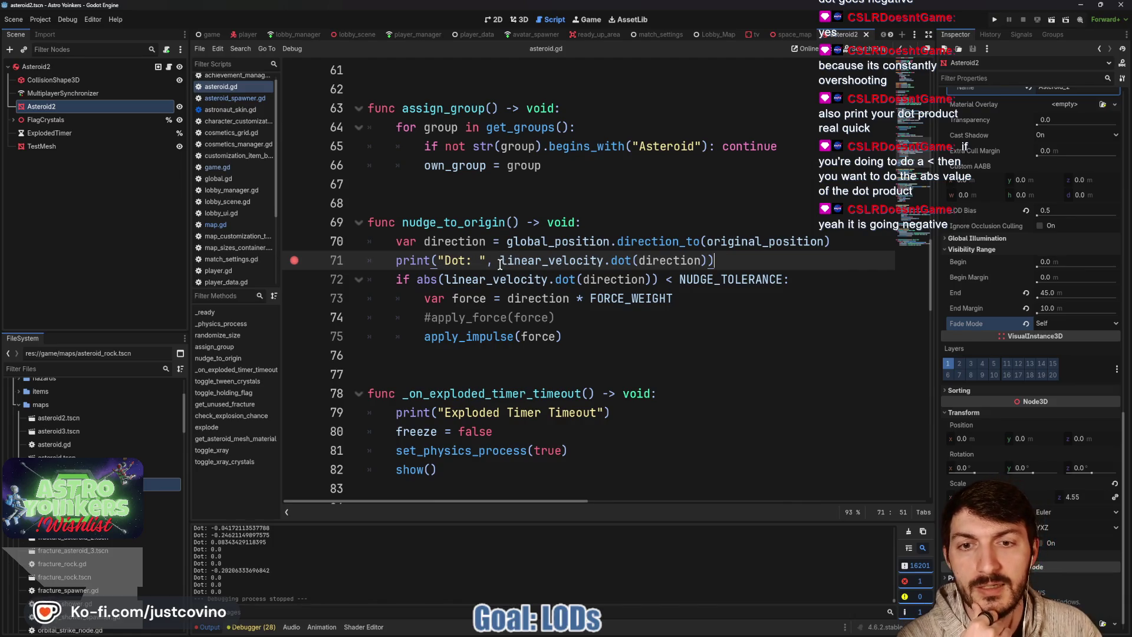
{"action": "left_click_drag", "start_coordinate": [500, 260], "coordinate": [706, 260]}
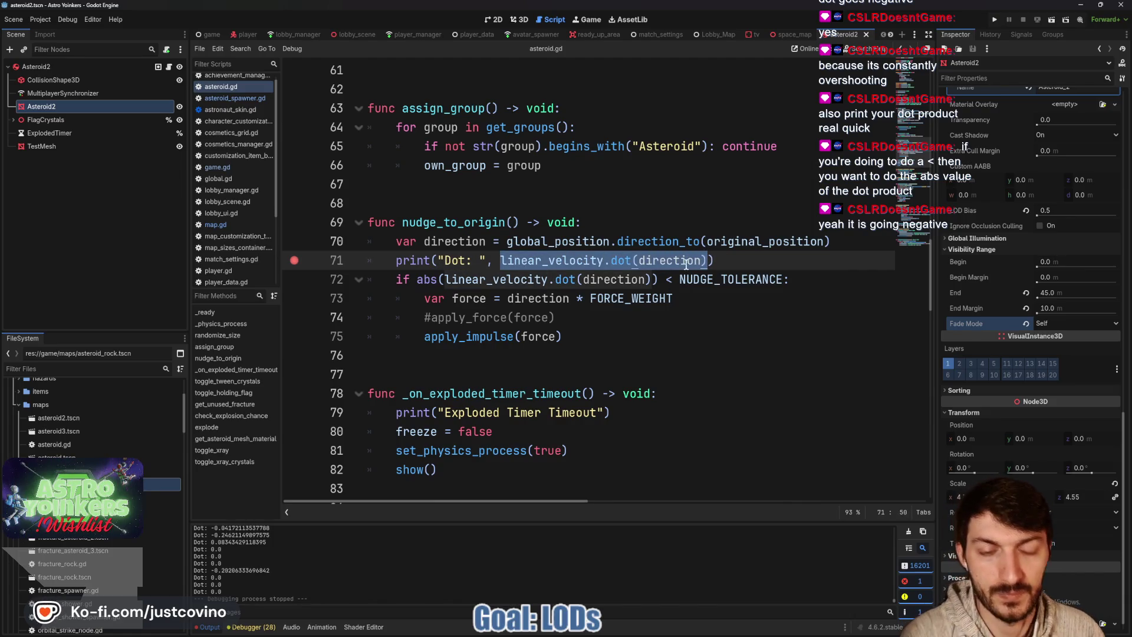
{"action": "type", "text": "("}
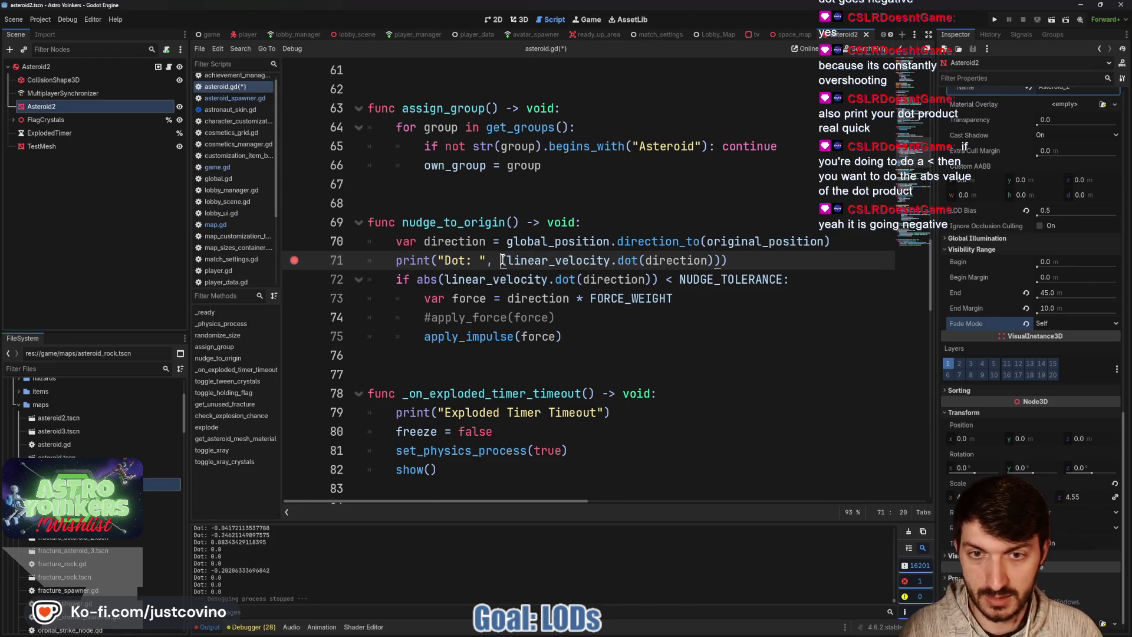
{"action": "type", "text": "abs"}
{"action": "left_click", "coordinate": [626, 260]}
{"action": "scroll", "coordinate": [622, 277], "scroll_direction": "up", "scroll_amount": 6}
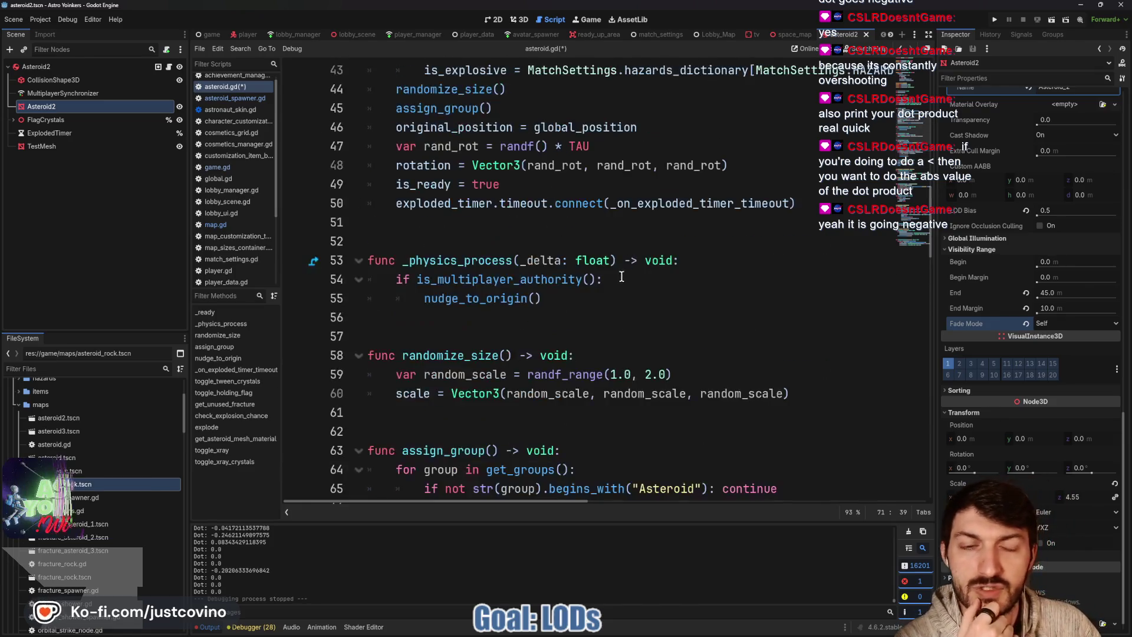
{"action": "scroll", "coordinate": [621, 277], "scroll_direction": "up", "scroll_amount": 6}
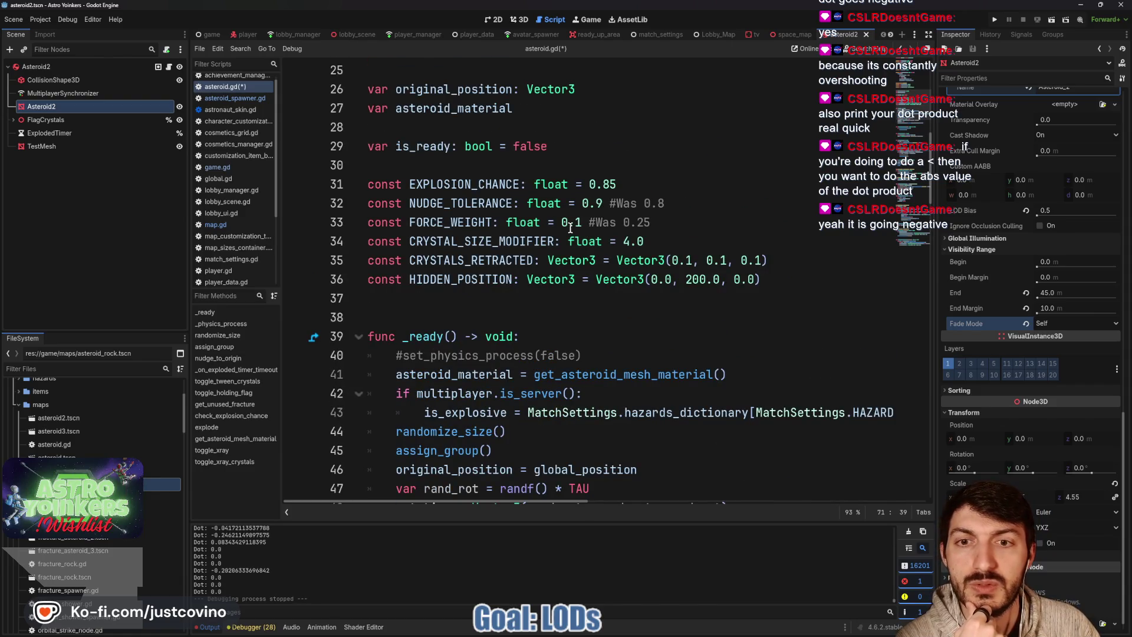
{"action": "double_click", "coordinate": [599, 201]}
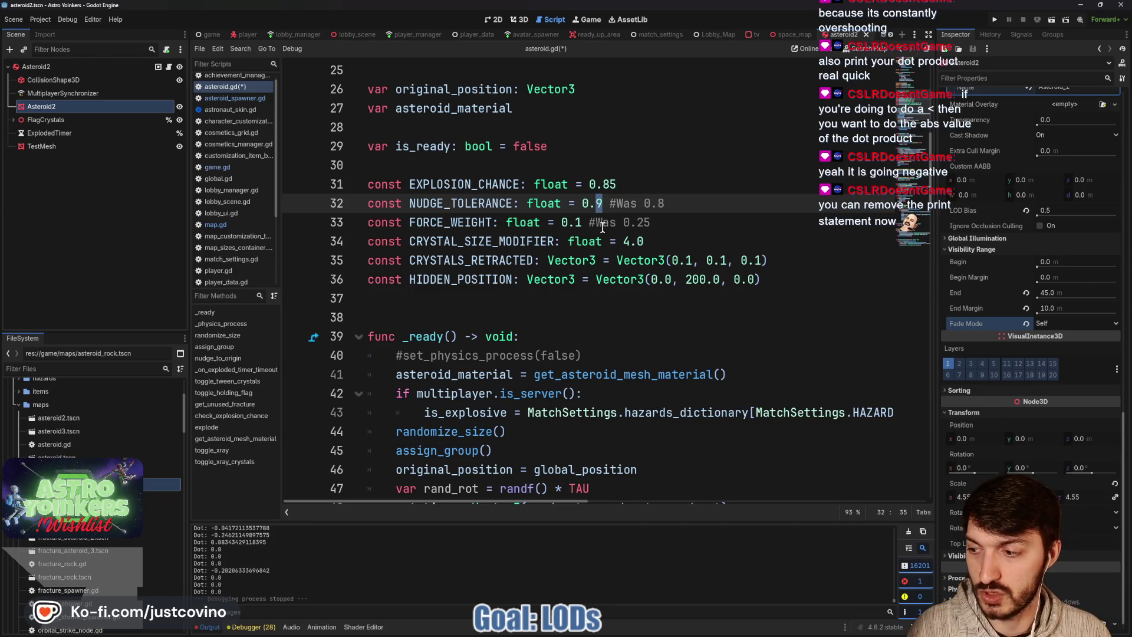
{"action": "type", "text": "2"}
{"action": "left_click", "coordinate": [663, 224]}
{"action": "key", "text": "ctrl+s"}
Delete the Dot print line and its leftover blank line, then save asteroid.gd
{"action": "scroll", "coordinate": [649, 263], "scroll_direction": "down", "scroll_amount": 9}
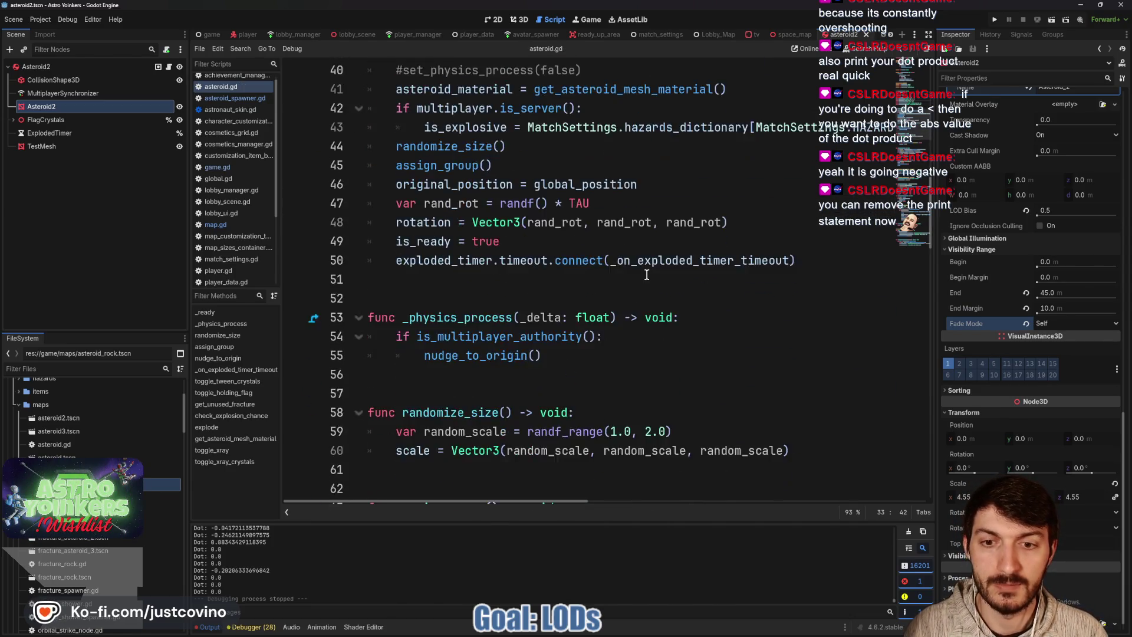
{"action": "scroll", "coordinate": [645, 277], "scroll_direction": "down", "scroll_amount": 3}
{"action": "left_click_drag", "start_coordinate": [766, 260], "coordinate": [350, 264]}
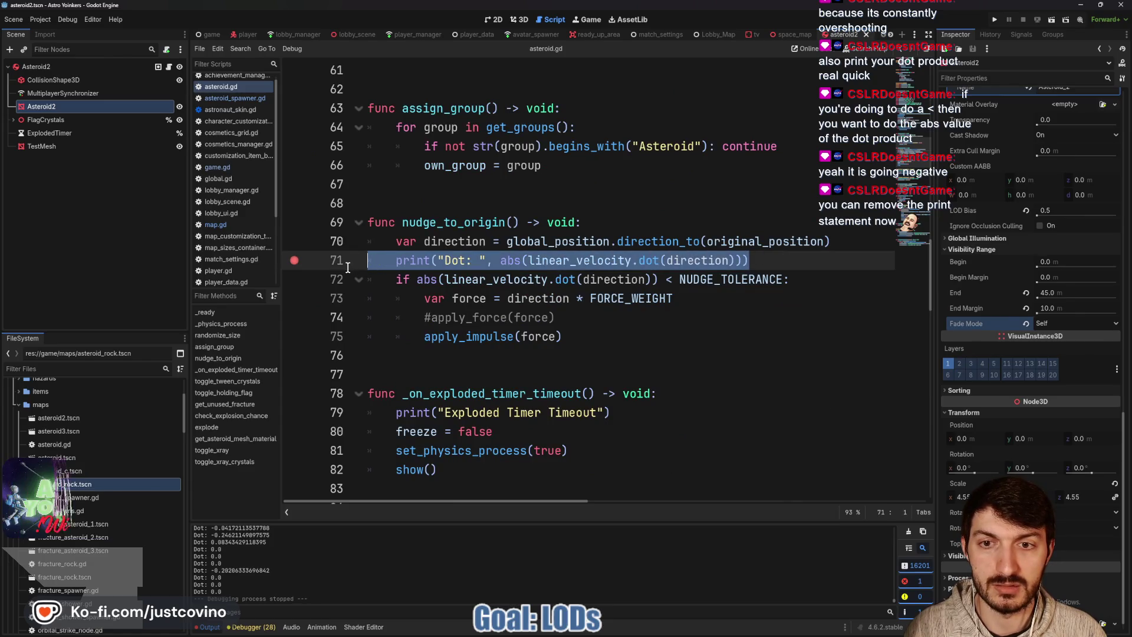
{"action": "key", "text": "BackSpace"}
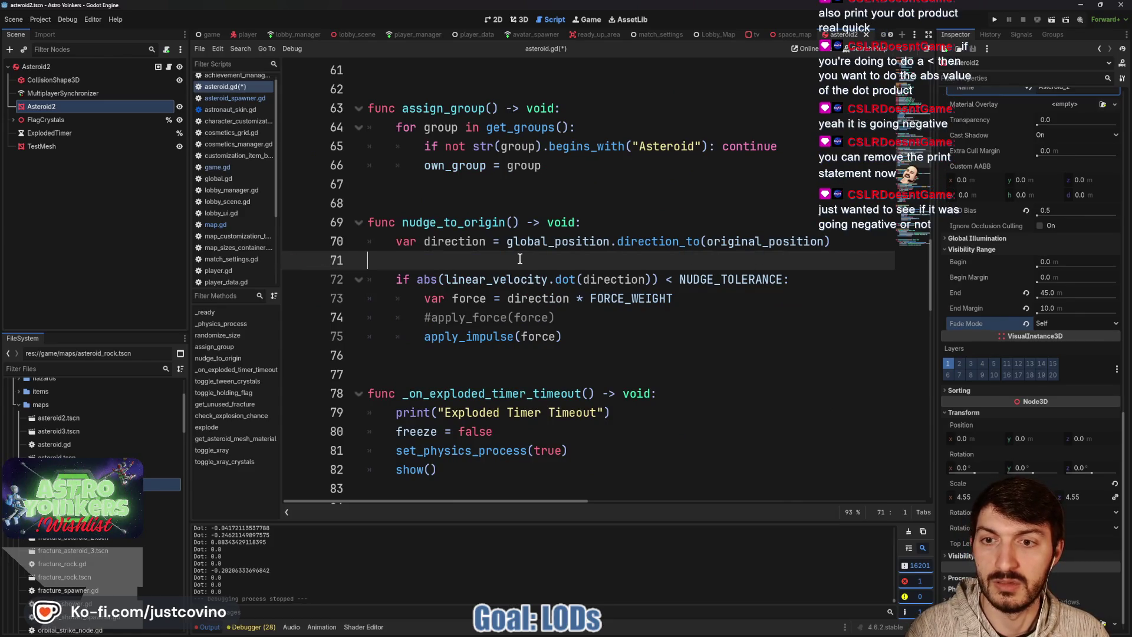
{"action": "key", "text": "BackSpace"}
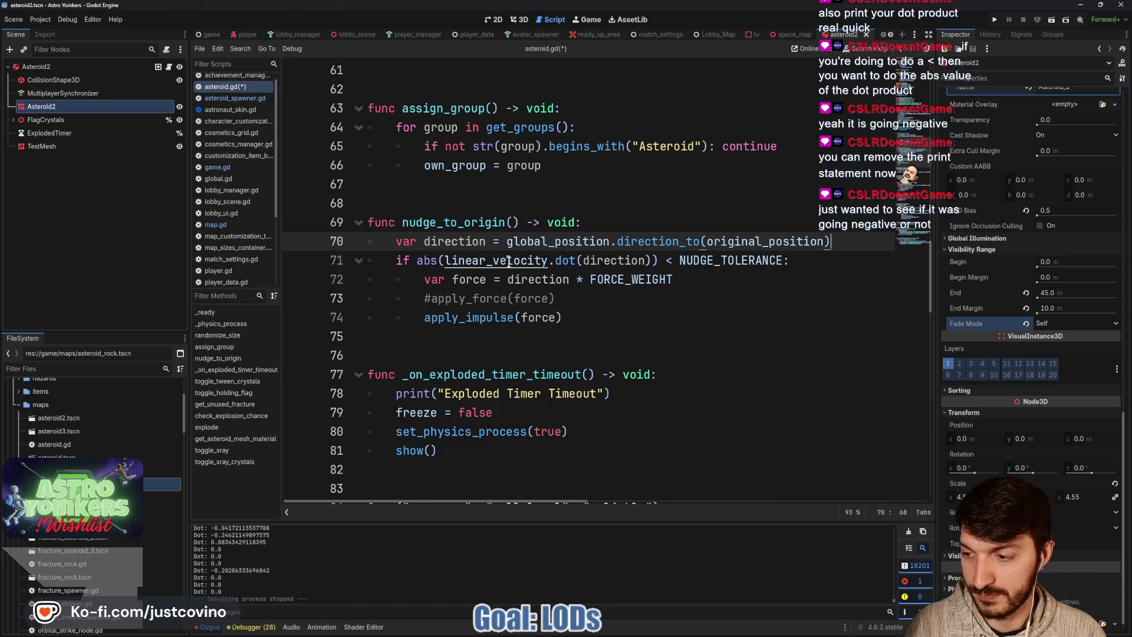
{"action": "key", "text": "ctrl+s"}
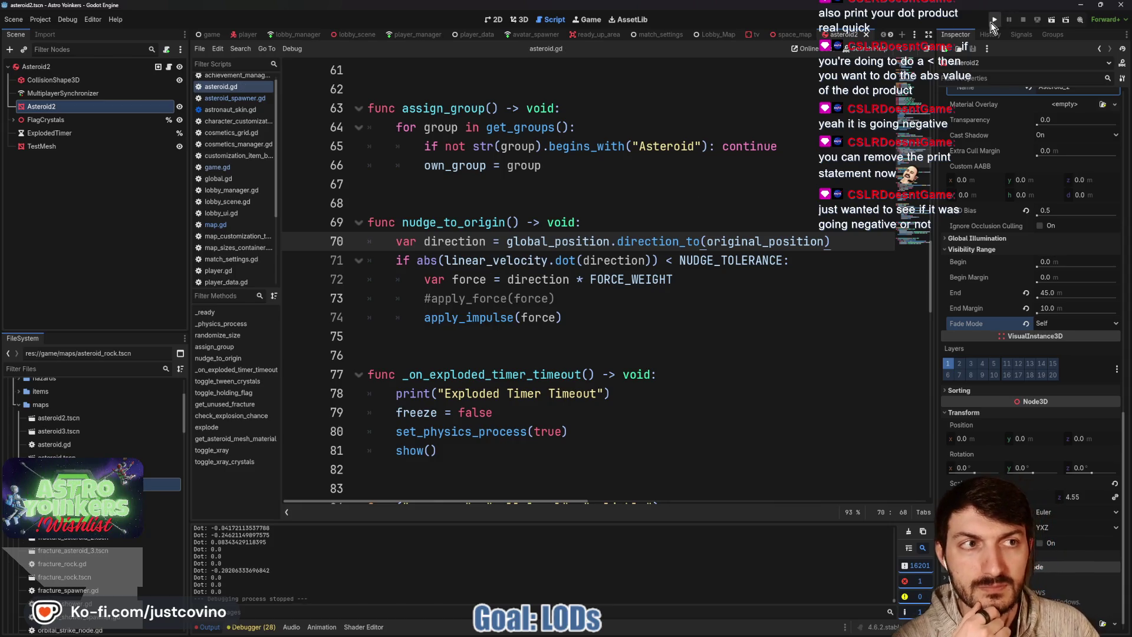
{"action": "left_click", "coordinate": [993, 21]}
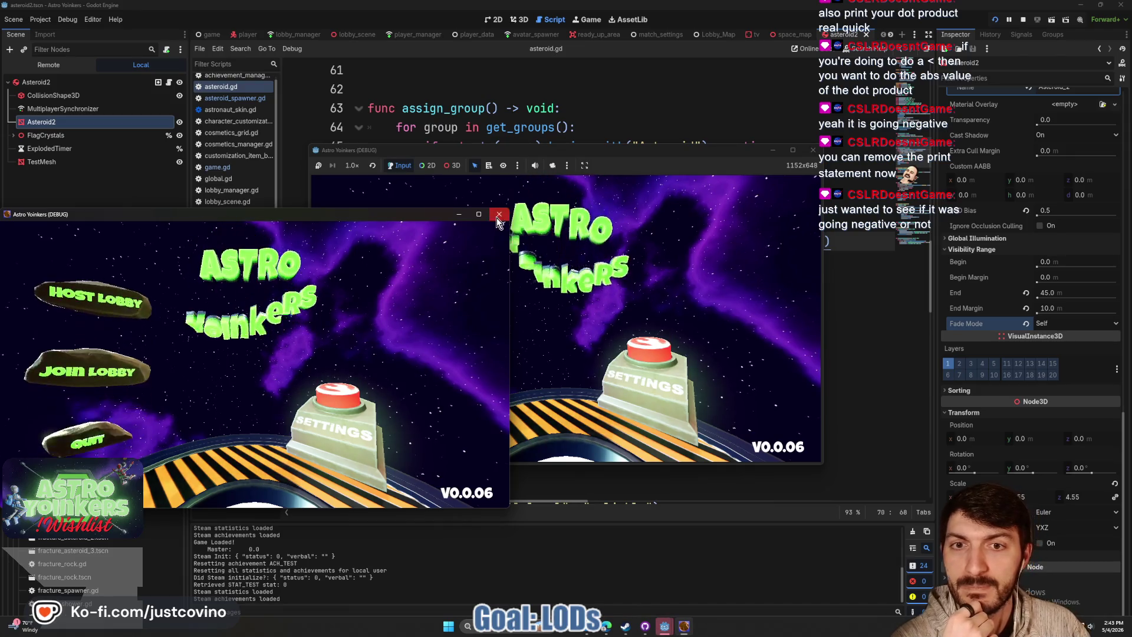
{"action": "left_click", "coordinate": [499, 214]}
{"action": "left_click", "coordinate": [461, 261]}
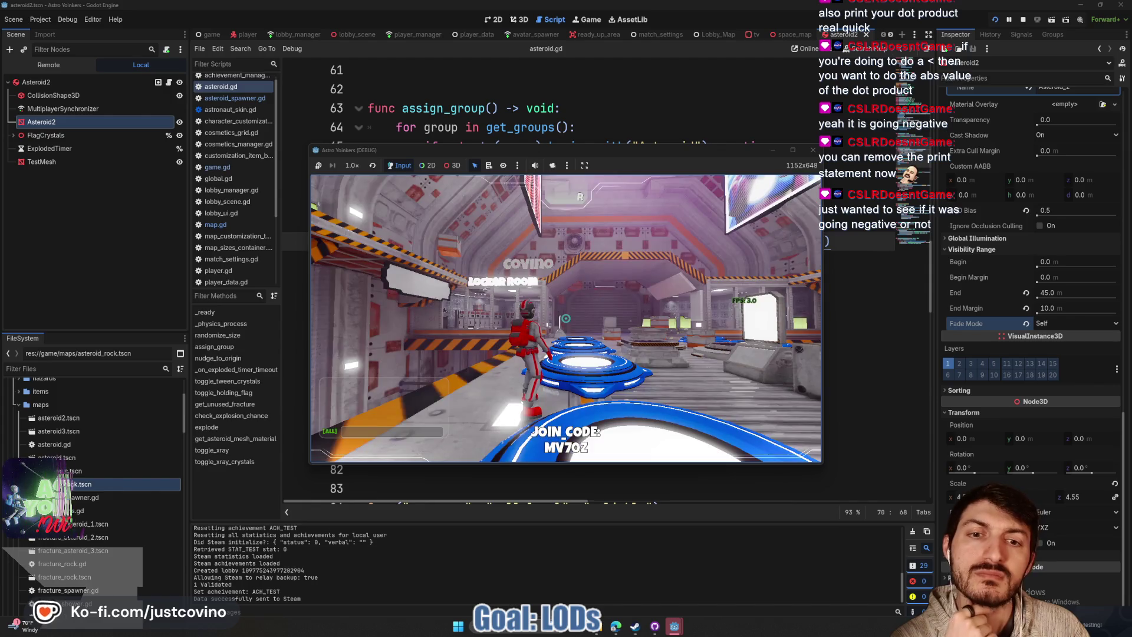
{"action": "key", "text": "w"}
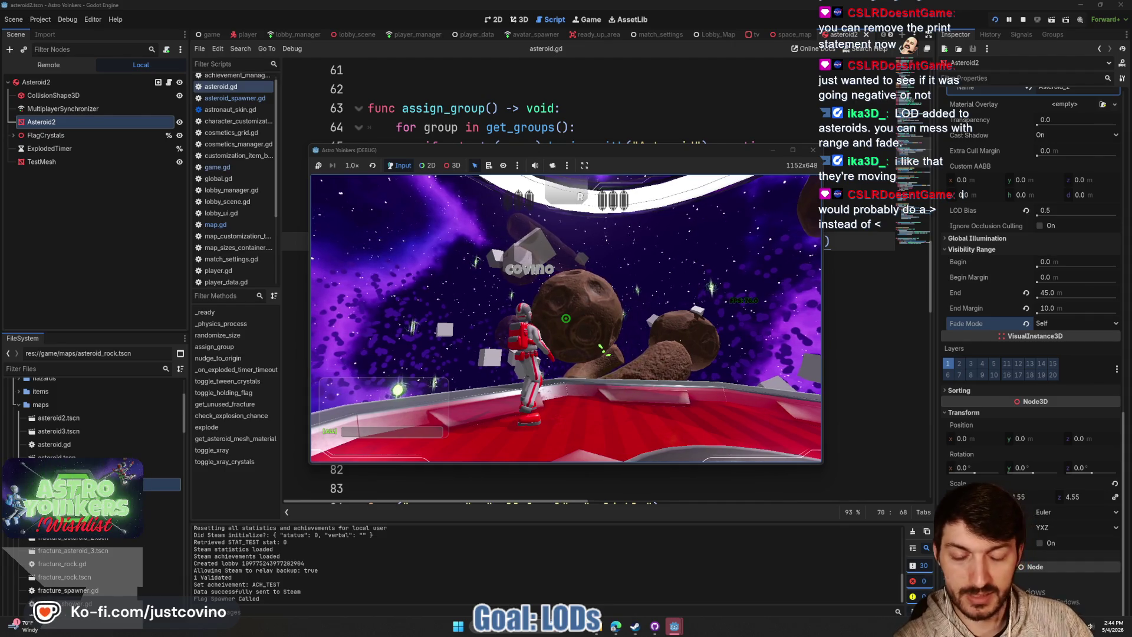
{"action": "key", "text": "F8"}
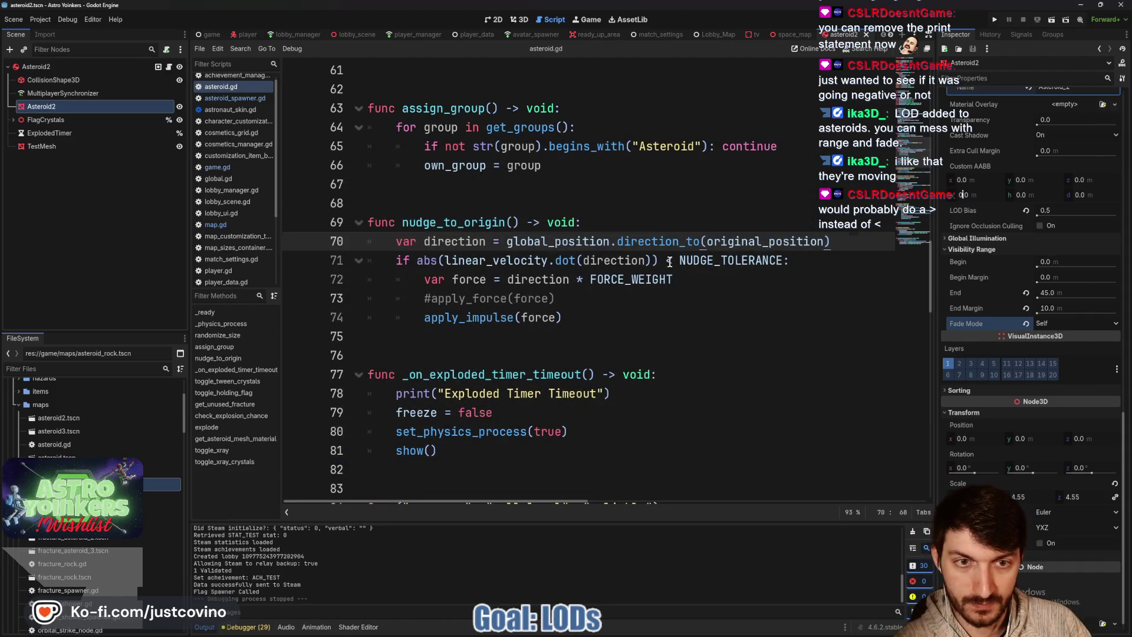
Change the line 71 nudge check from < to > NUDGE_TOLERANCE and save
{"action": "left_click", "coordinate": [669, 262]}
{"action": "key", "text": "BackSpace"}
{"action": "type", "text": ">"}
{"action": "key", "text": "ctrl+s"}
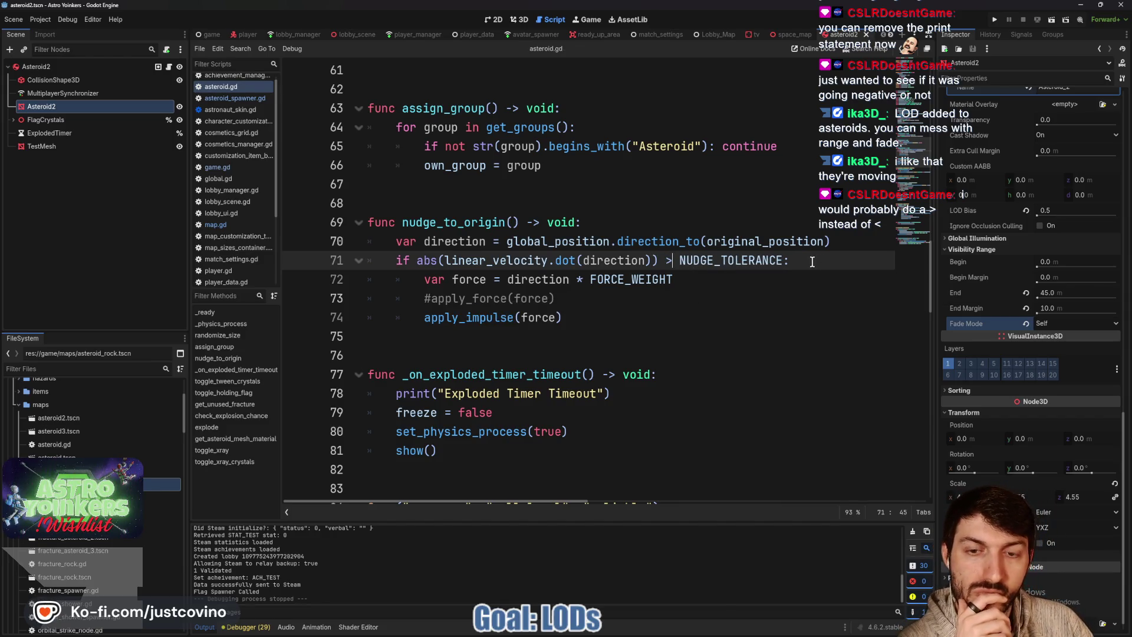
Add a comment on the apply_force line noting abs was added around dot and < changed to >
{"action": "left_click", "coordinate": [579, 299]}
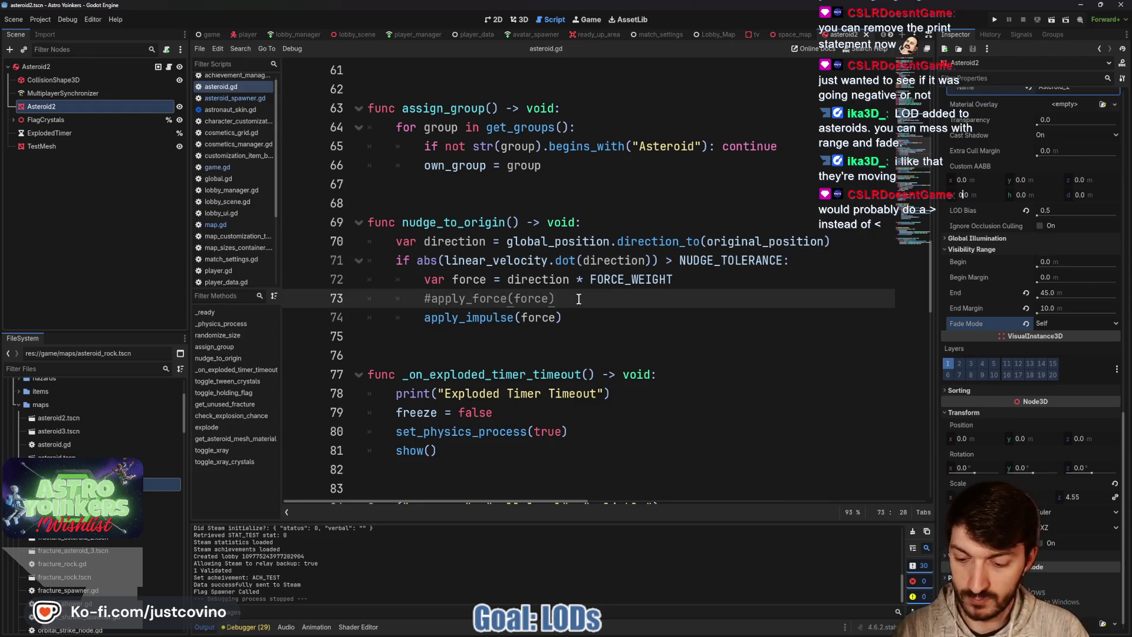
{"action": "type", "text": " #Also add"}
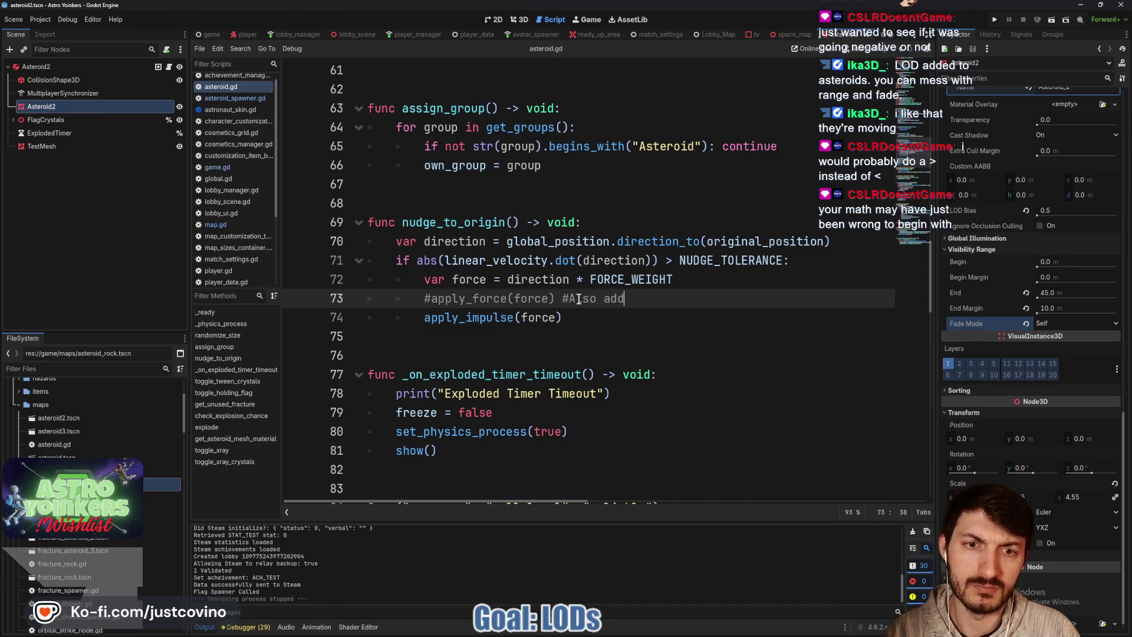
{"action": "type", "text": "s("}
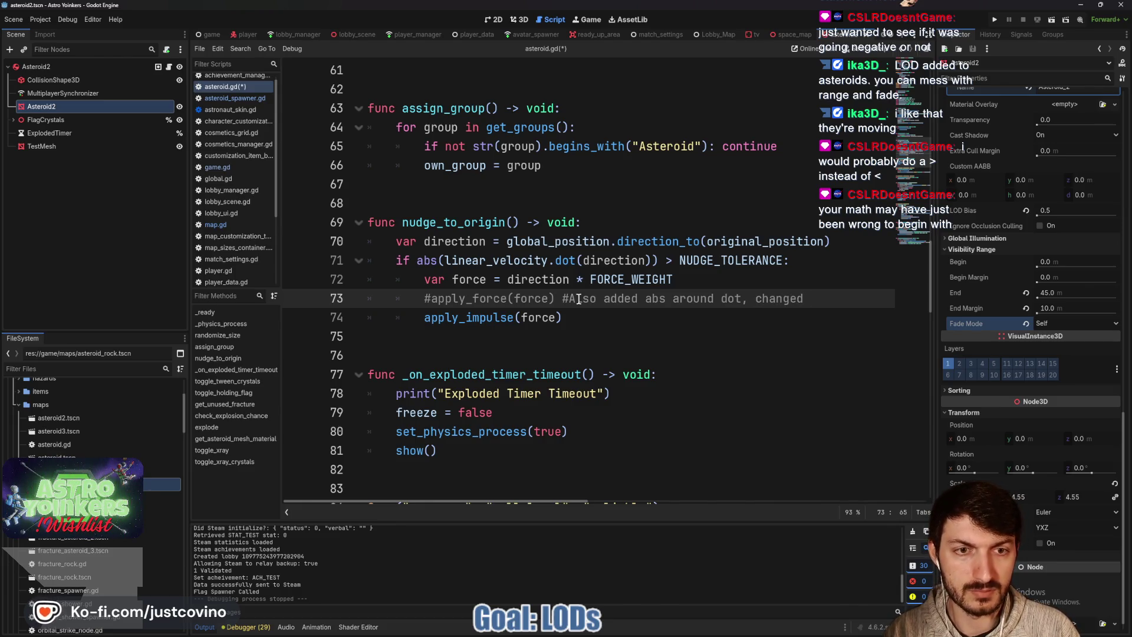
{"action": "type", "text": "<"}
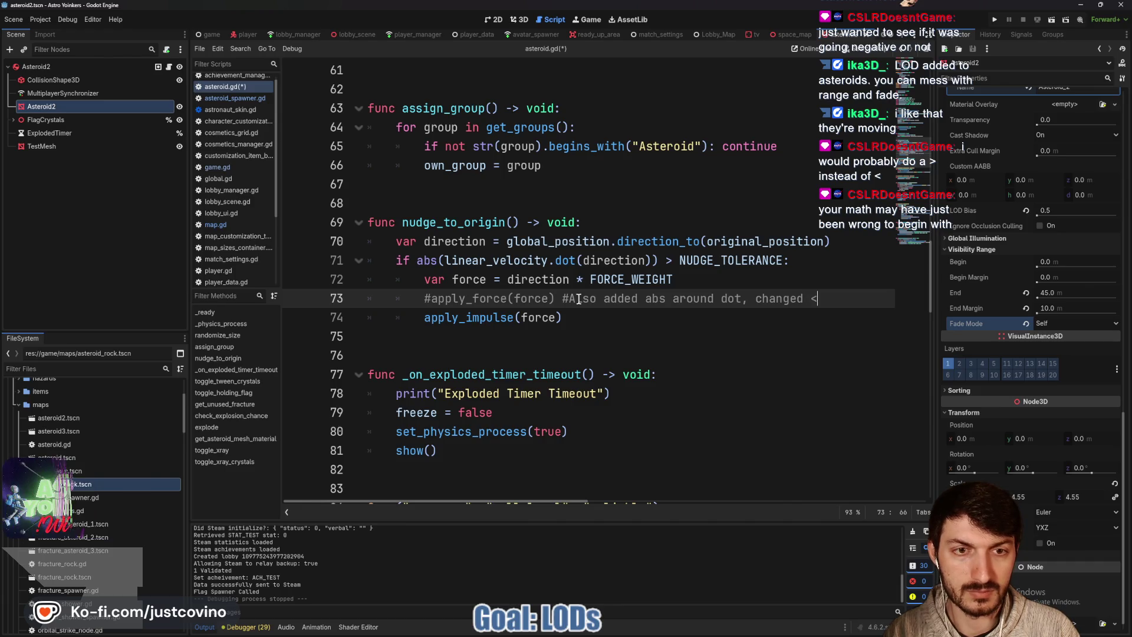
{"action": "type", "text": " NUDGE to >"}
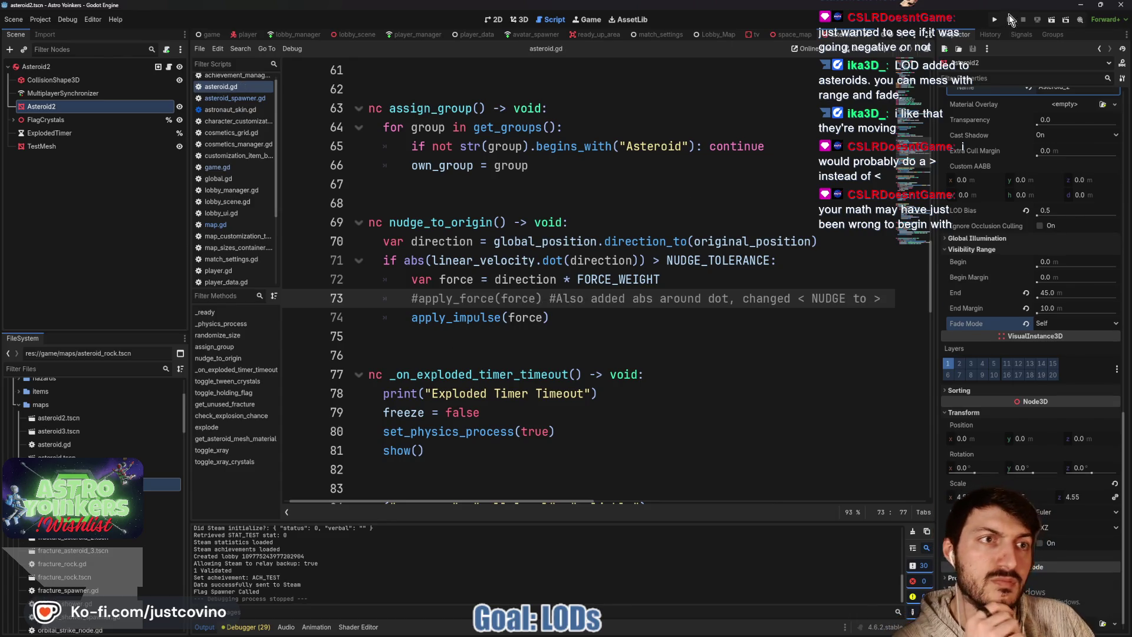
Launch the Astro Yonkers debug build and host a new lobby to test the flipped check
{"action": "key", "text": "F5"}
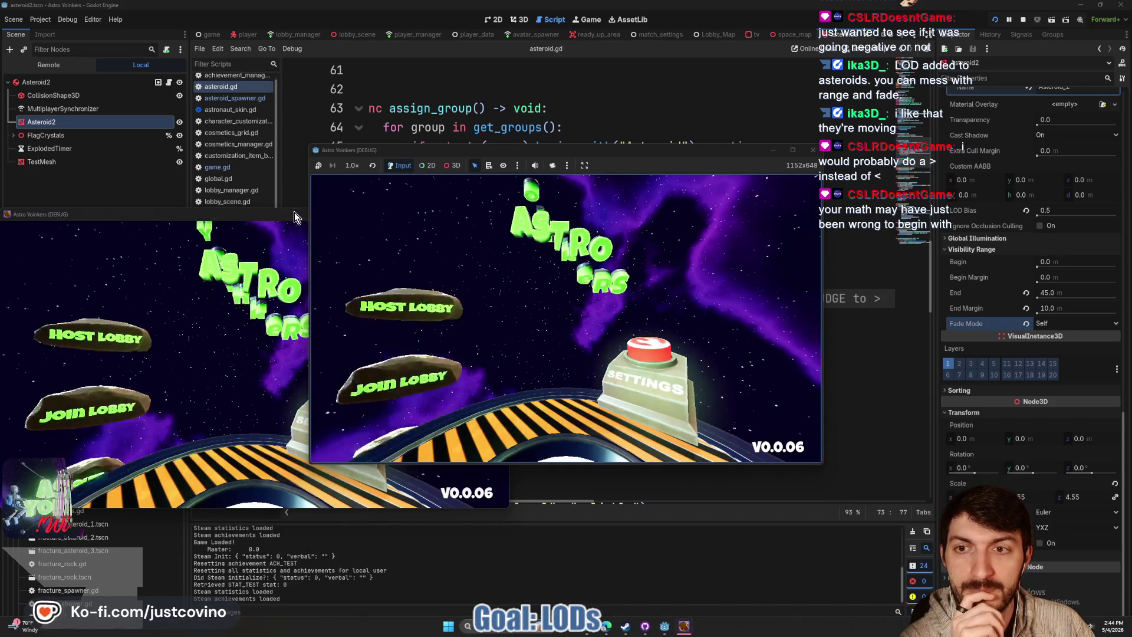
{"action": "left_click", "coordinate": [405, 281]}
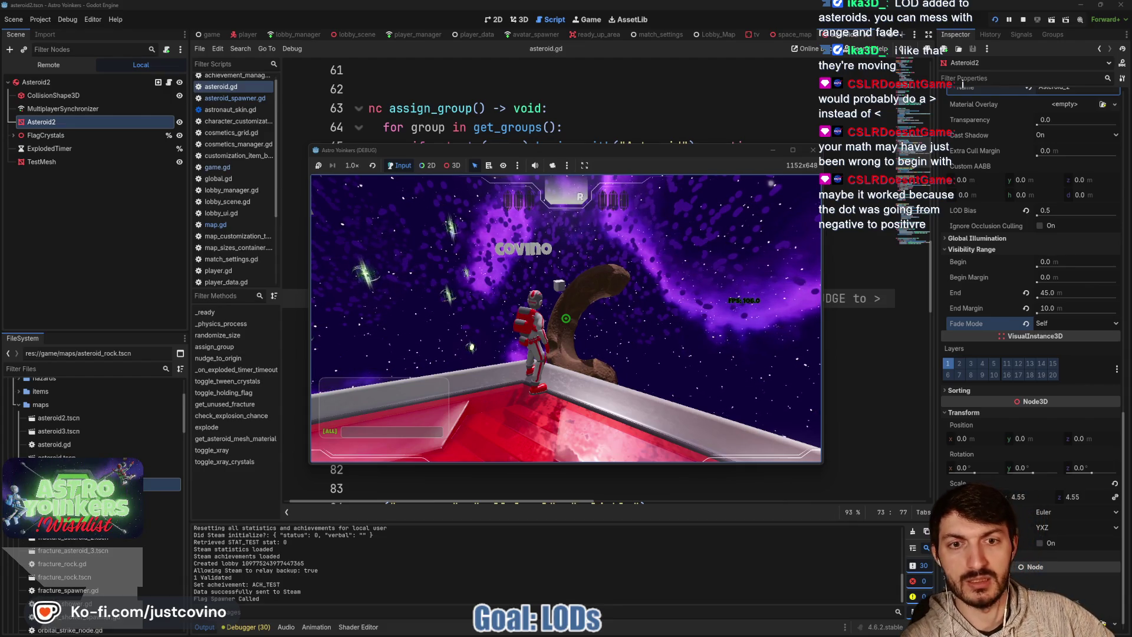
Stop the playtest and find the FORCE_WEIGHT definition in asteroid.gd
{"action": "key", "text": "F8"}
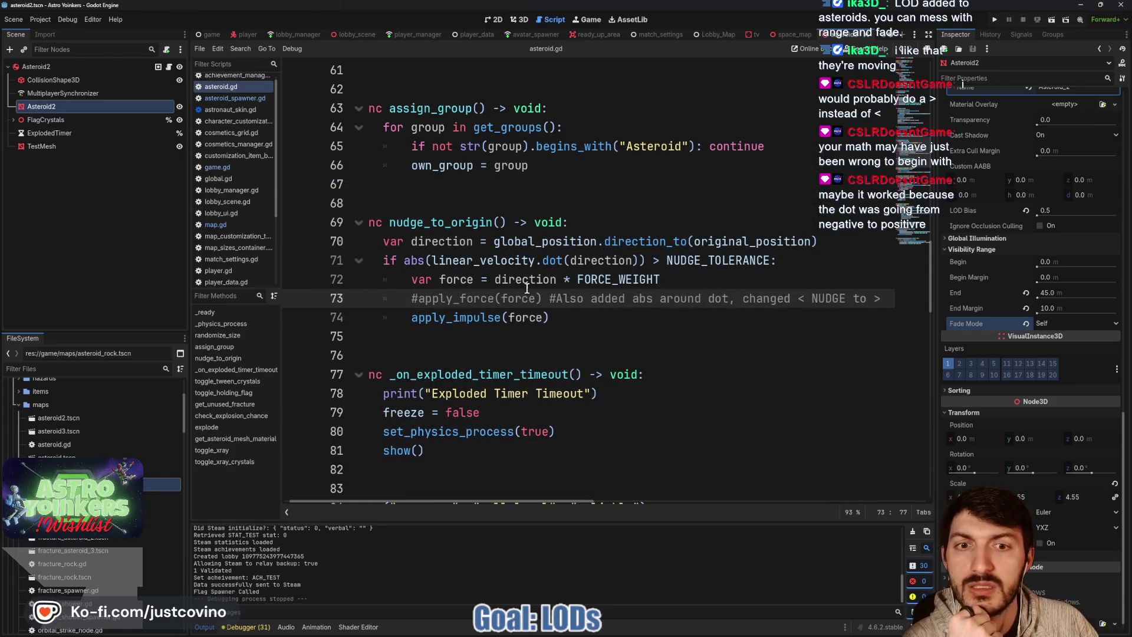
{"action": "double_click", "coordinate": [515, 317]}
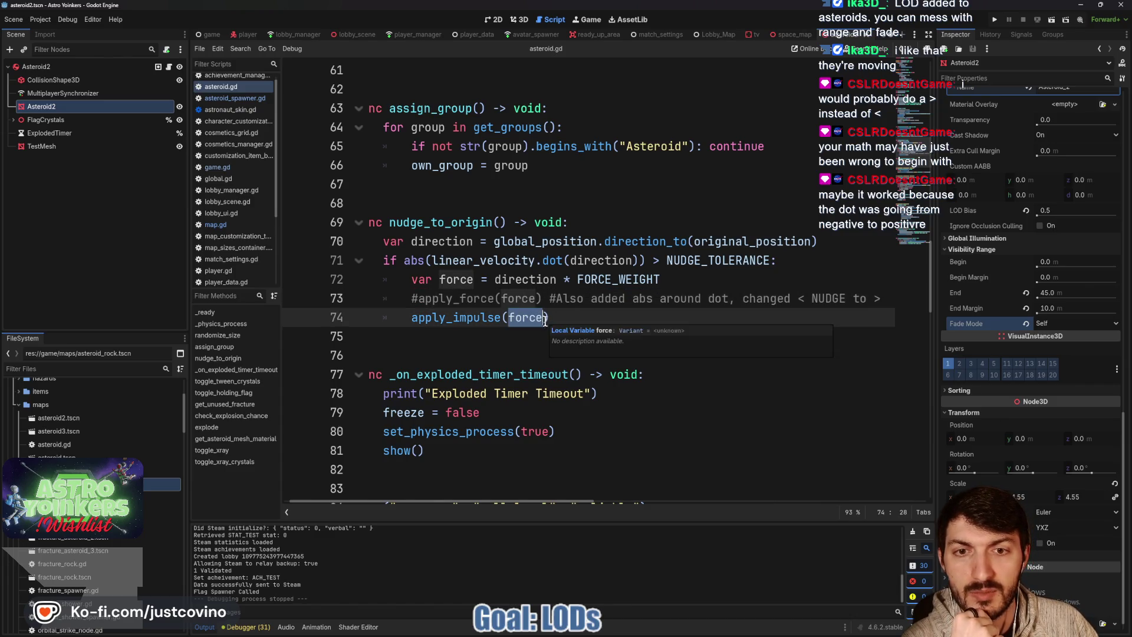
{"action": "double_click", "coordinate": [634, 279]}
{"action": "scroll", "coordinate": [611, 367], "scroll_direction": "up", "scroll_amount": 10}
{"action": "scroll", "coordinate": [612, 367], "scroll_direction": "up", "scroll_amount": 8}
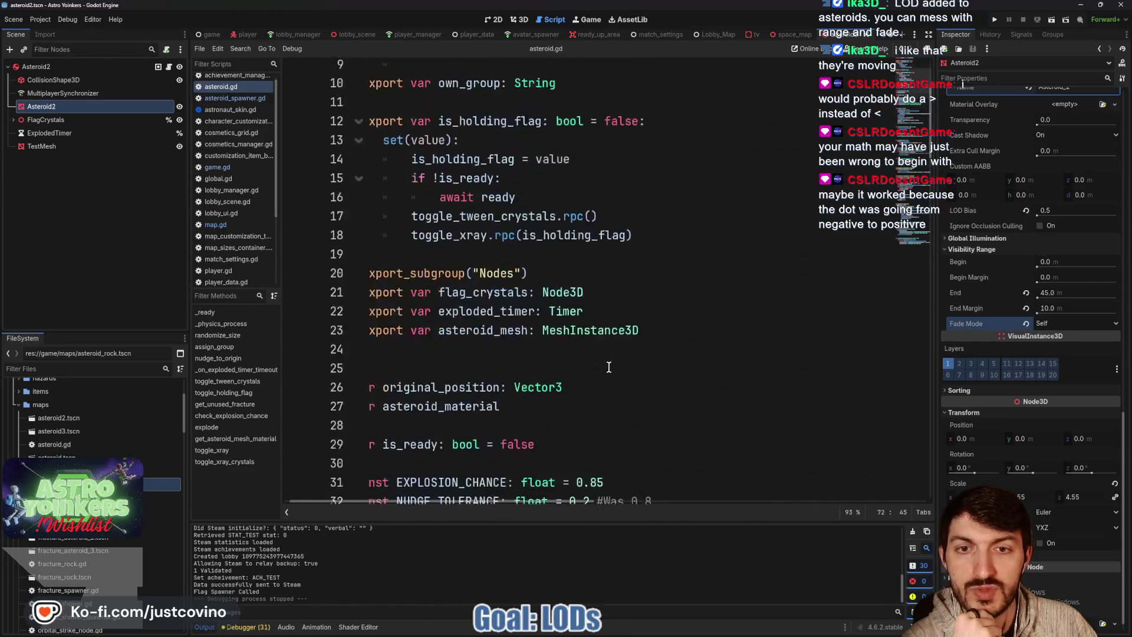
{"action": "scroll", "coordinate": [607, 367], "scroll_direction": "down", "scroll_amount": 6}
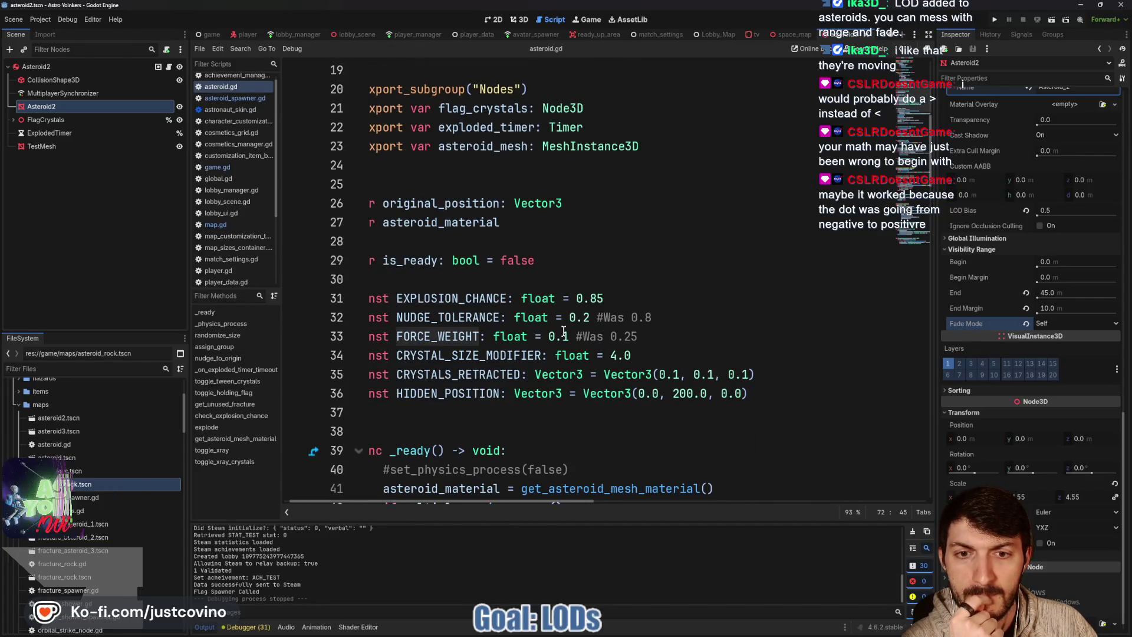
Lower FORCE_WEIGHT from 0.1 to 0.01, save, and review the pending repository changes
{"action": "left_click", "coordinate": [564, 336]}
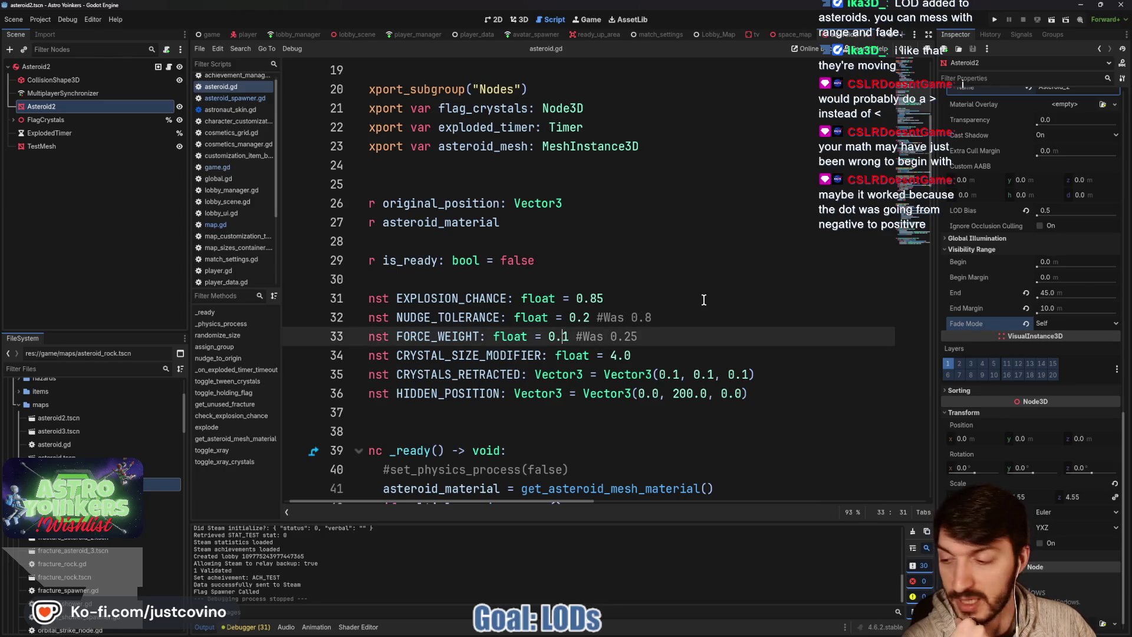
{"action": "type", "text": "0"}
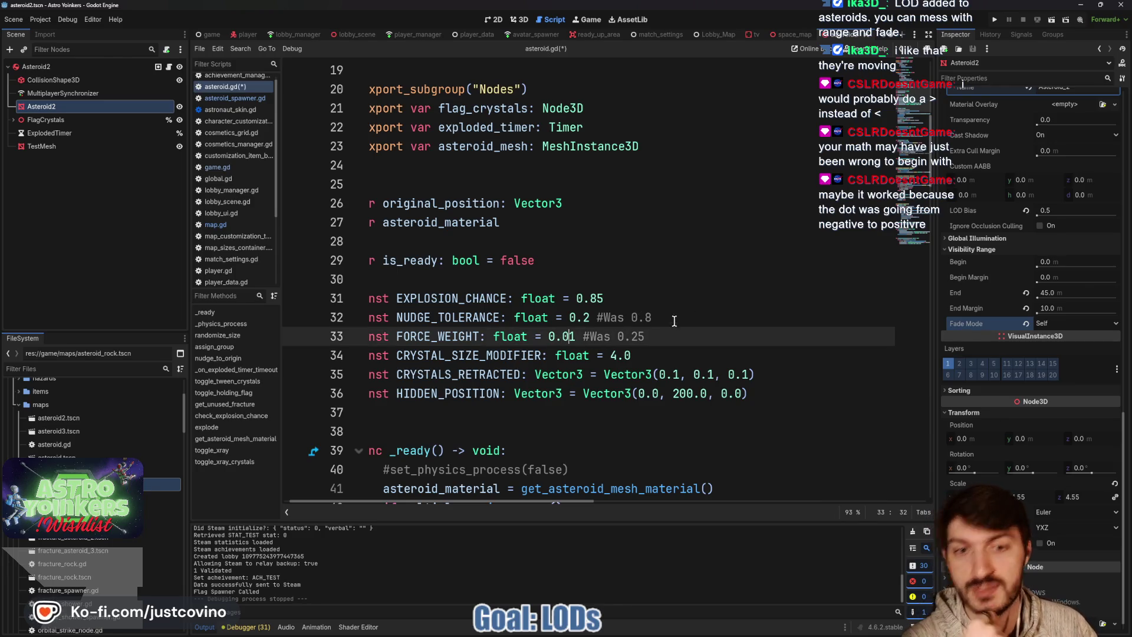
{"action": "key", "text": "End"}
{"action": "key", "text": "ctrl+s"}
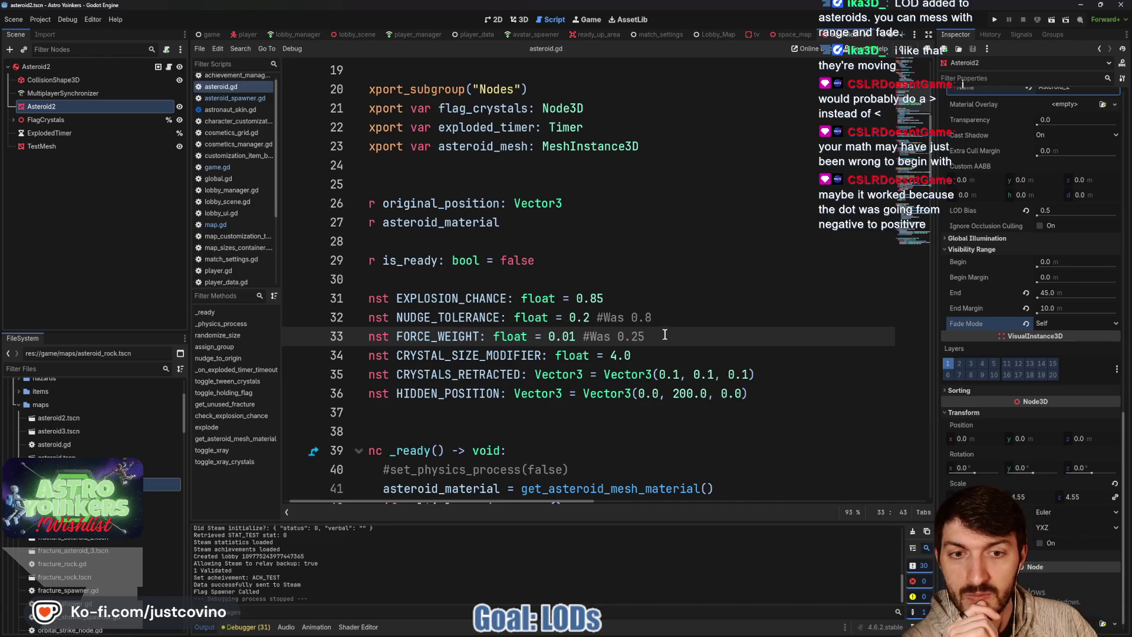
{"action": "left_click", "coordinate": [640, 636]}
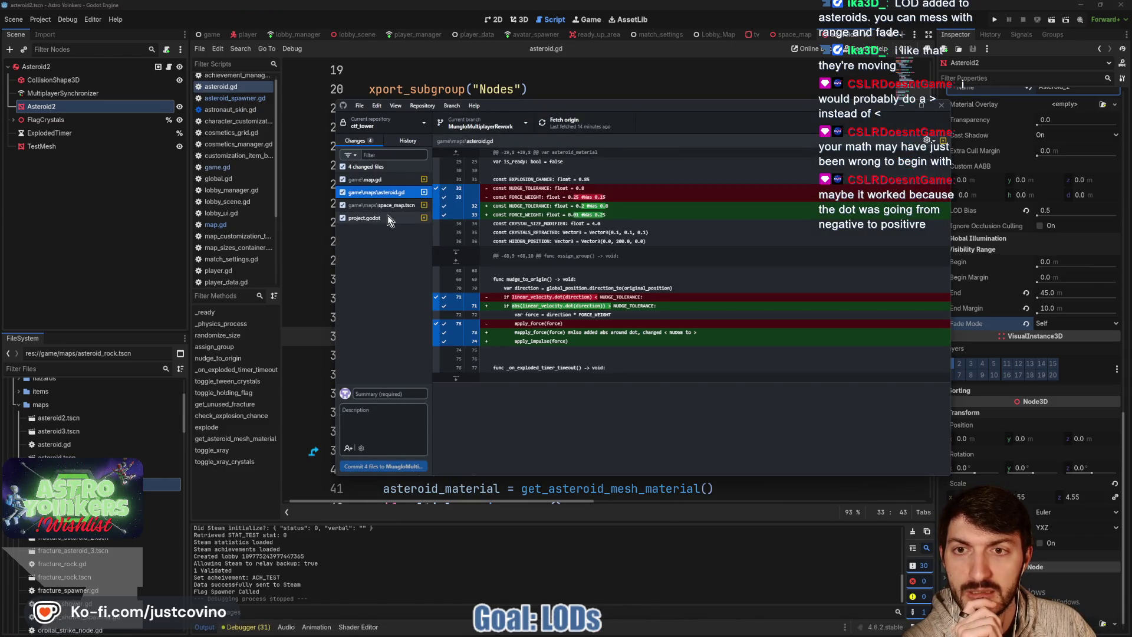
Fetch and pull origin, commit as 'nudge', push, then reload the changed files in Godot
{"action": "left_click", "coordinate": [582, 123]}
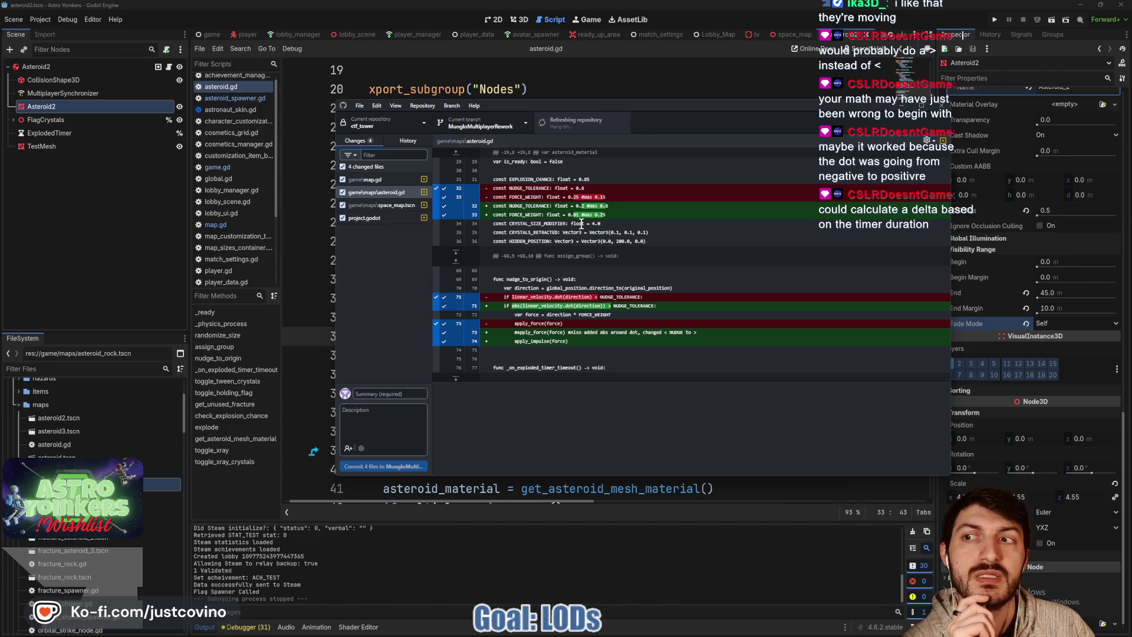
{"action": "key", "text": "ctrl+shift+p"}
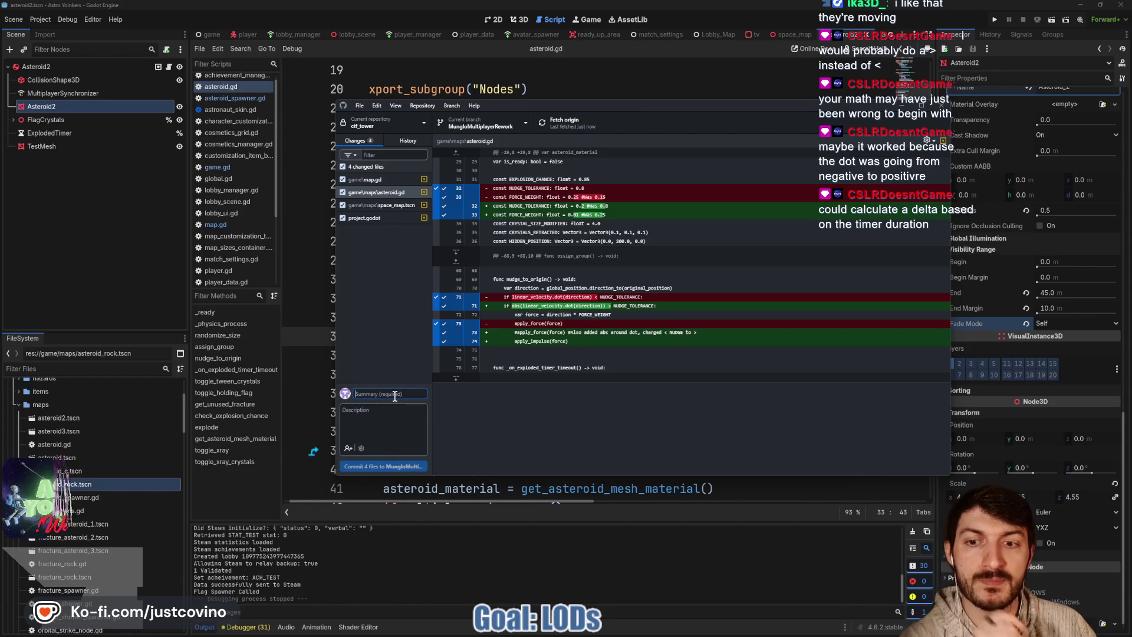
{"action": "type", "text": "nudge"}
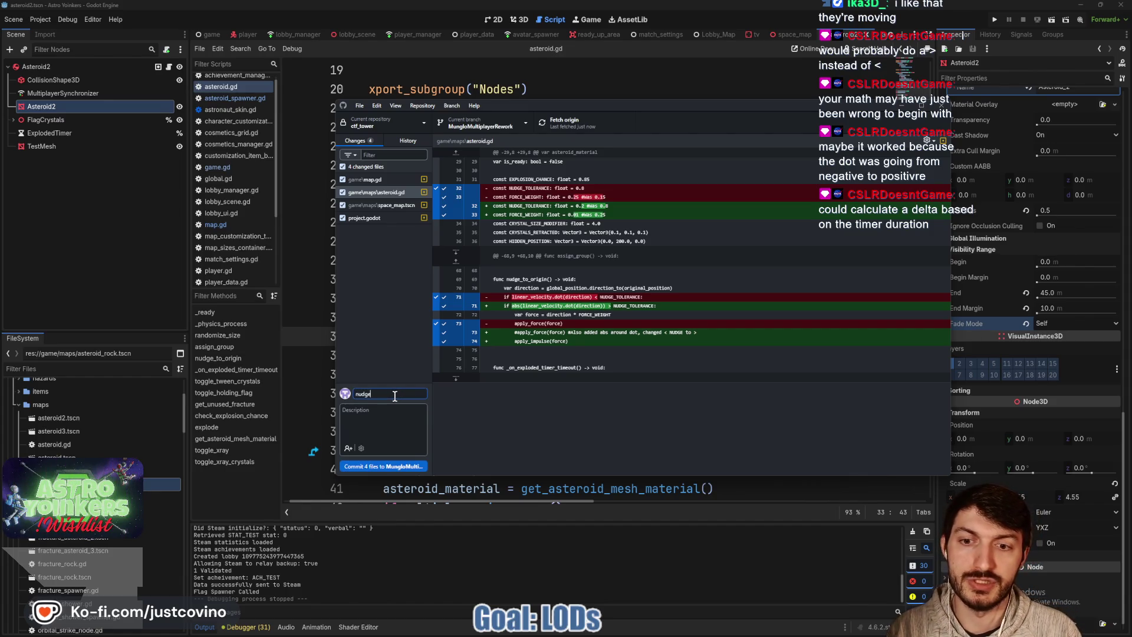
{"action": "left_click", "coordinate": [383, 467]}
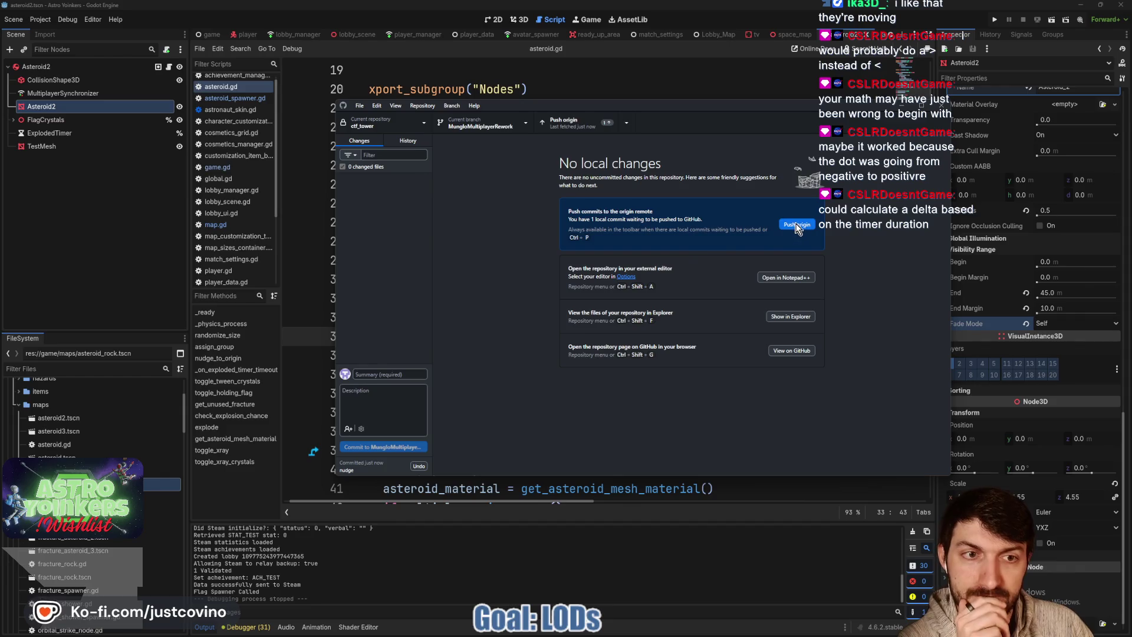
{"action": "left_click", "coordinate": [798, 225]}
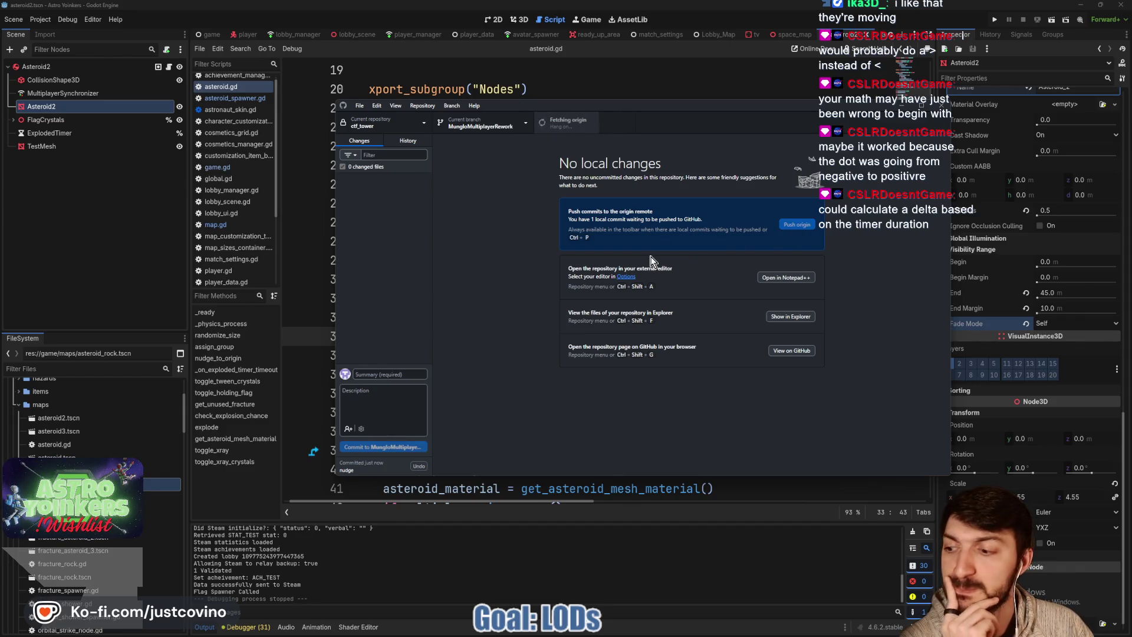
{"action": "left_click", "coordinate": [654, 65]}
{"action": "left_click", "coordinate": [581, 402]}
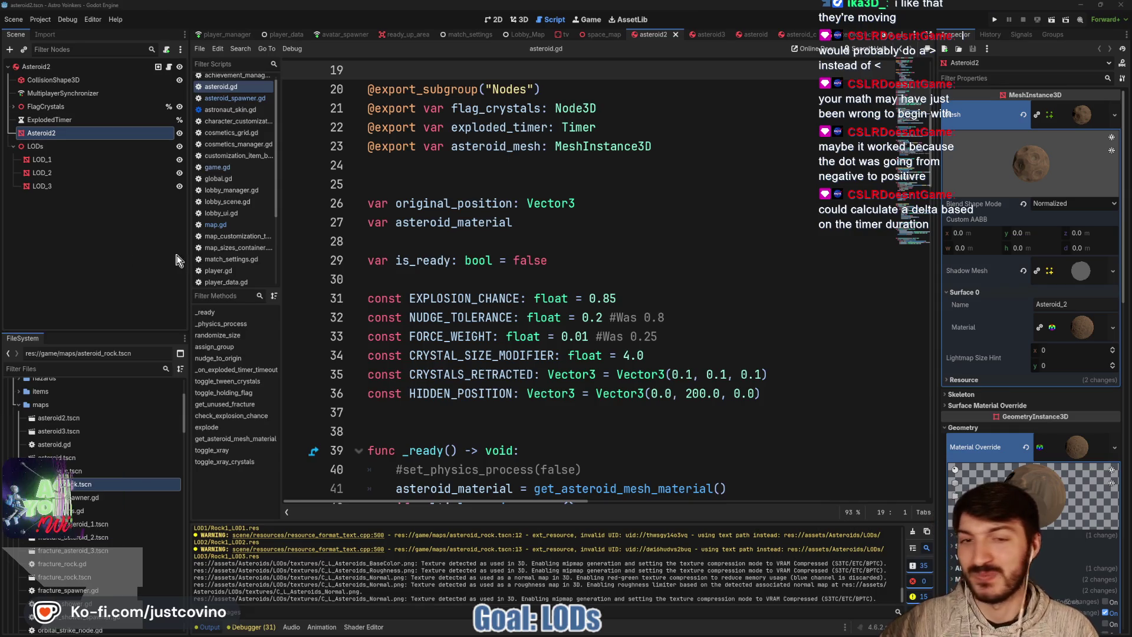
Clear the output log and collapse the Output panel for more code space
{"action": "left_click", "coordinate": [615, 270]}
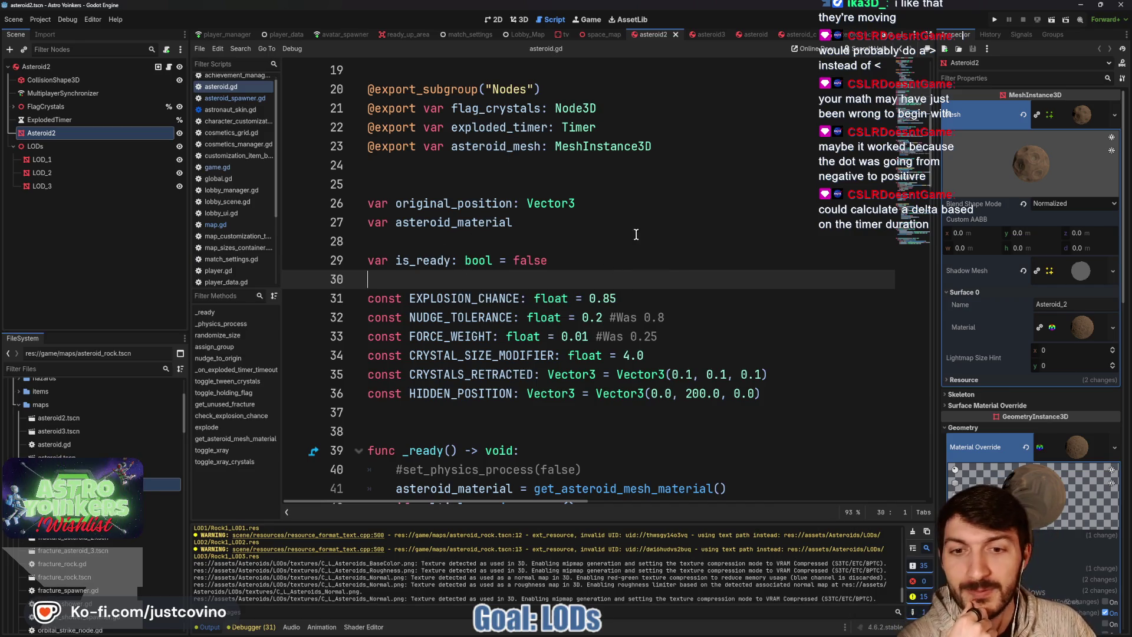
{"action": "left_click", "coordinate": [910, 533]}
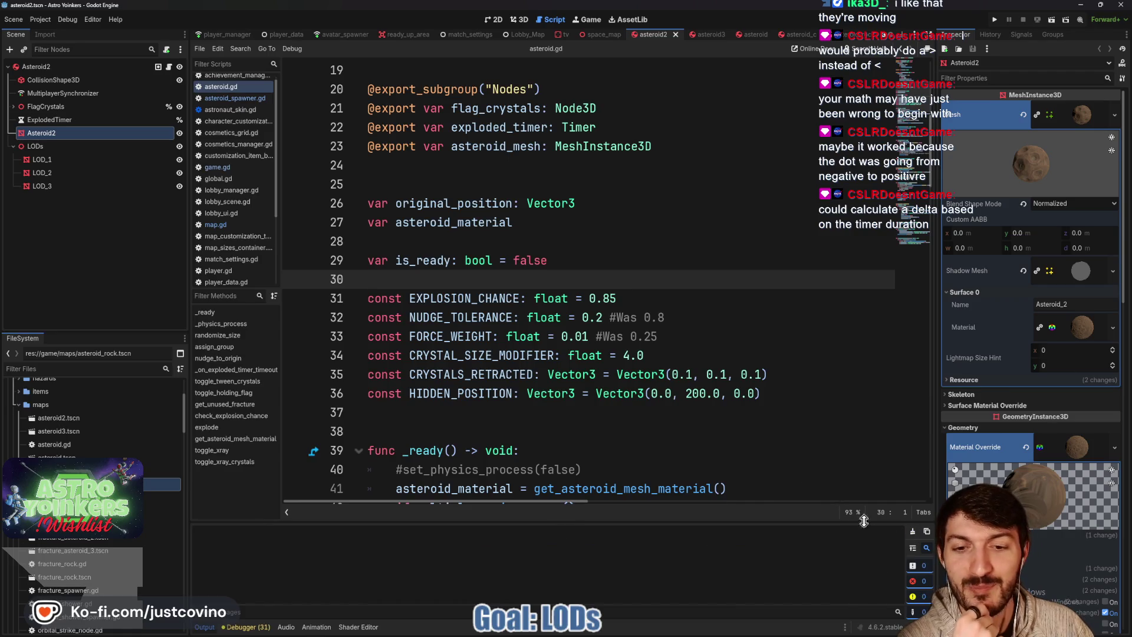
{"action": "left_click", "coordinate": [207, 628]}
{"action": "scroll", "coordinate": [536, 436], "scroll_direction": "down", "scroll_amount": 3}
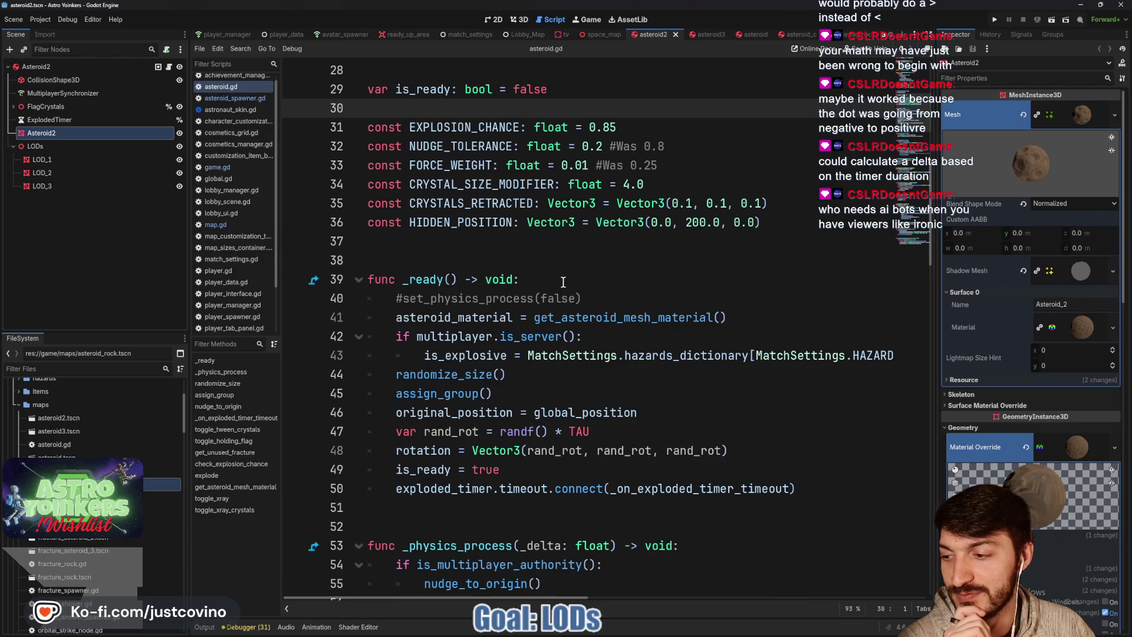
Delete the commented-out '#set_physics_process(false)' line from _ready
{"action": "left_click", "coordinate": [479, 251]}
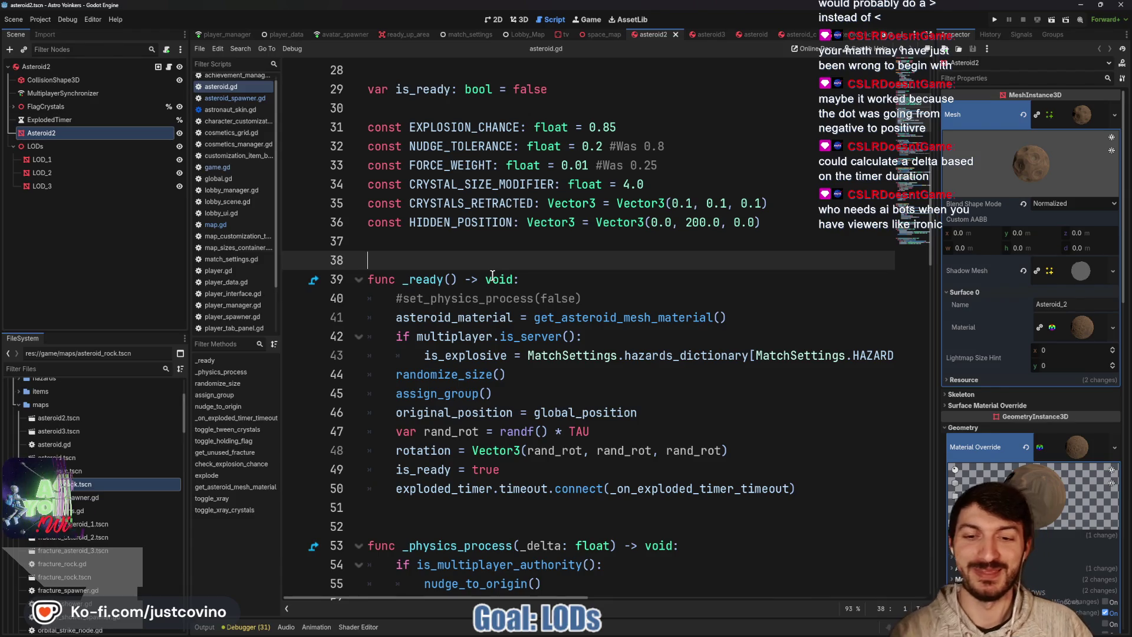
{"action": "left_click_drag", "start_coordinate": [582, 298], "coordinate": [356, 299]}
{"action": "key", "text": "BackSpace"}
{"action": "key", "text": "BackSpace"}
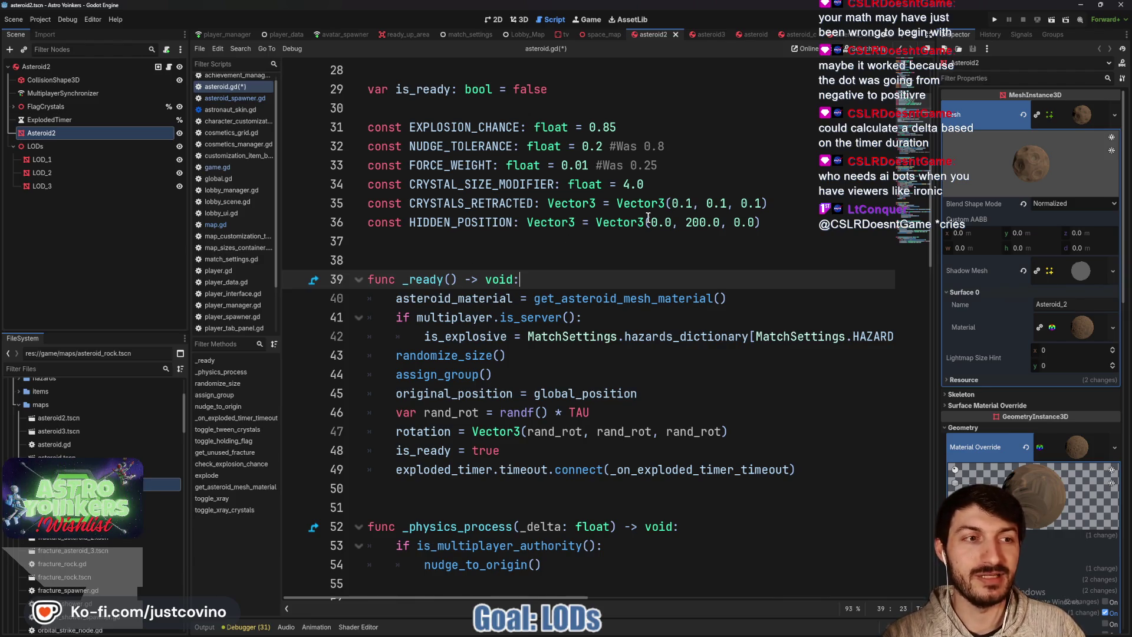
Scroll through the rest of asteroid.gd, then switch to the asteroid scene's 3D view
{"action": "mouse_move", "coordinate": [584, 636]}
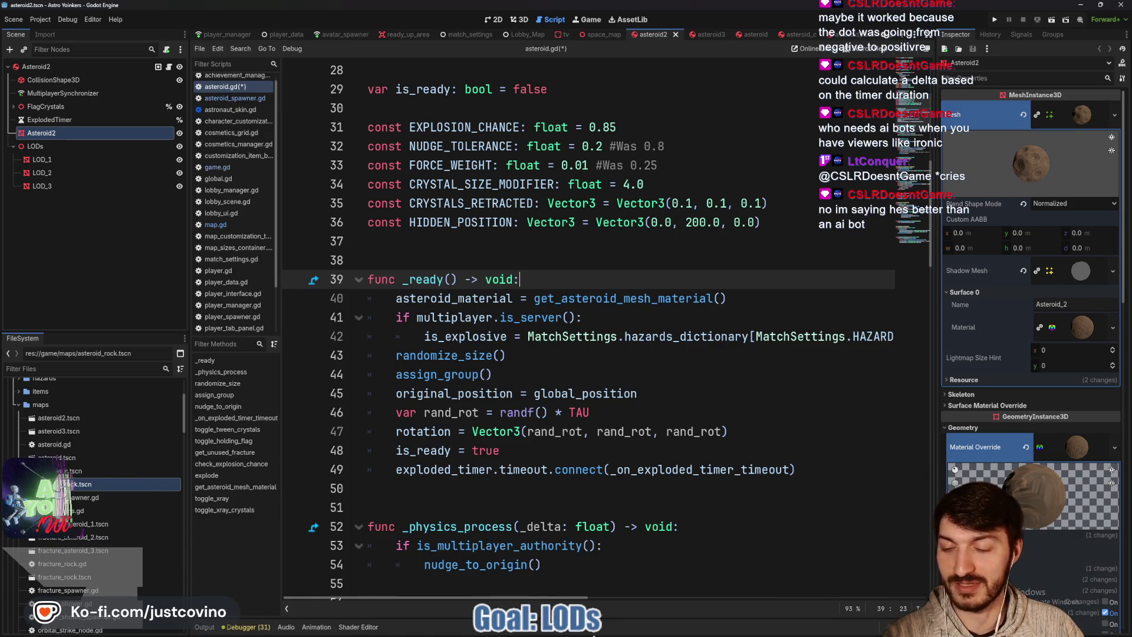
{"action": "left_click", "coordinate": [509, 507]}
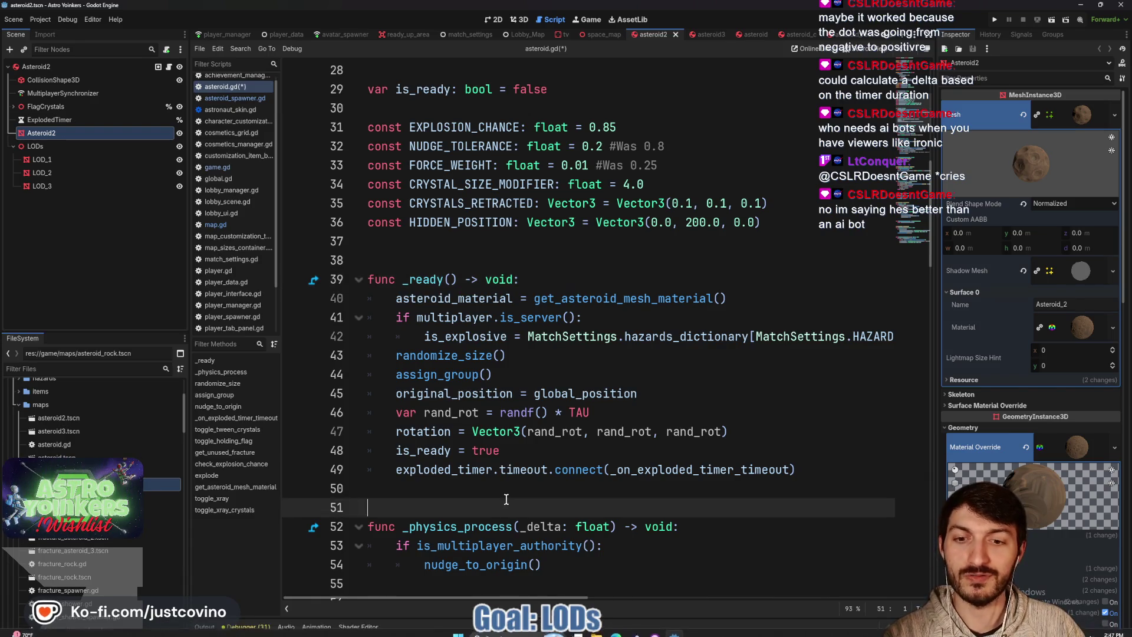
{"action": "scroll", "coordinate": [508, 440], "scroll_direction": "down", "scroll_amount": 3}
{"action": "left_click", "coordinate": [507, 412]}
{"action": "scroll", "coordinate": [549, 424], "scroll_direction": "down", "scroll_amount": 5}
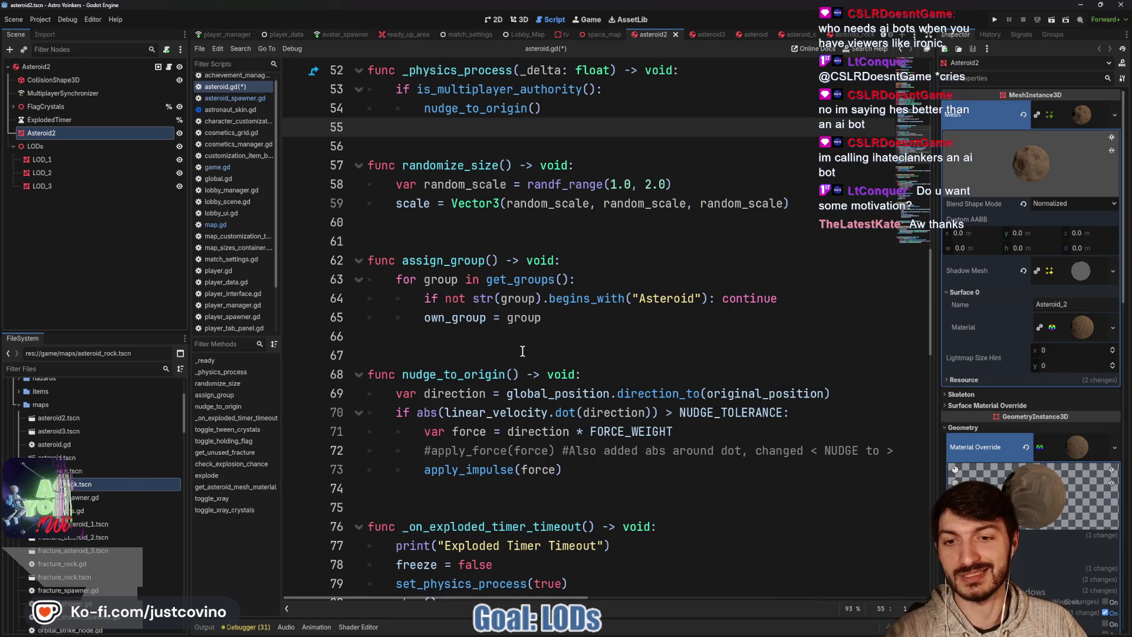
{"action": "left_click", "coordinate": [534, 354]}
{"action": "scroll", "coordinate": [542, 337], "scroll_direction": "down", "scroll_amount": 4}
{"action": "scroll", "coordinate": [543, 337], "scroll_direction": "down", "scroll_amount": 3}
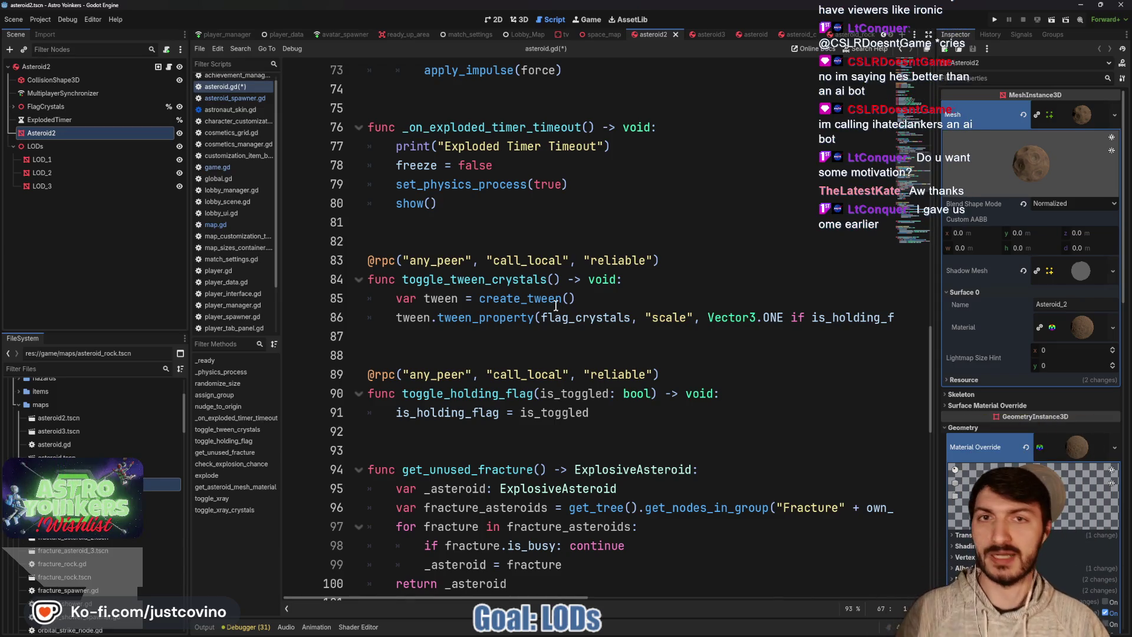
{"action": "key", "text": "ctrl+F2"}
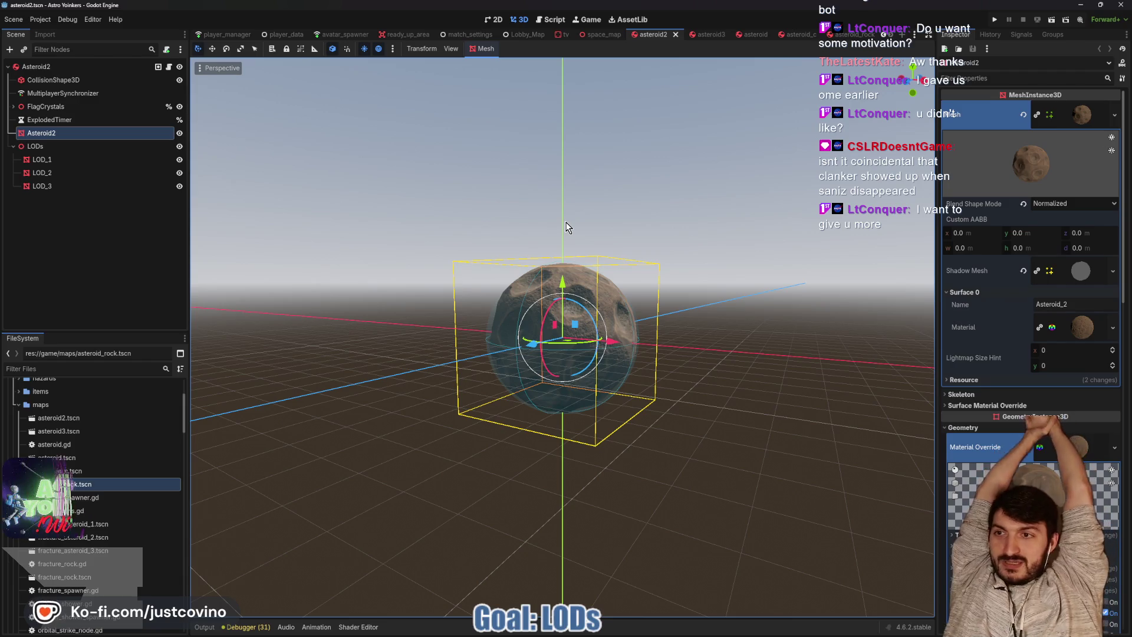
Return to asteroid.gd, save it, and run the Astro Yoinkers project for a playtest
{"action": "left_click", "coordinate": [169, 67]}
{"action": "scroll", "coordinate": [596, 282], "scroll_direction": "up", "scroll_amount": 5}
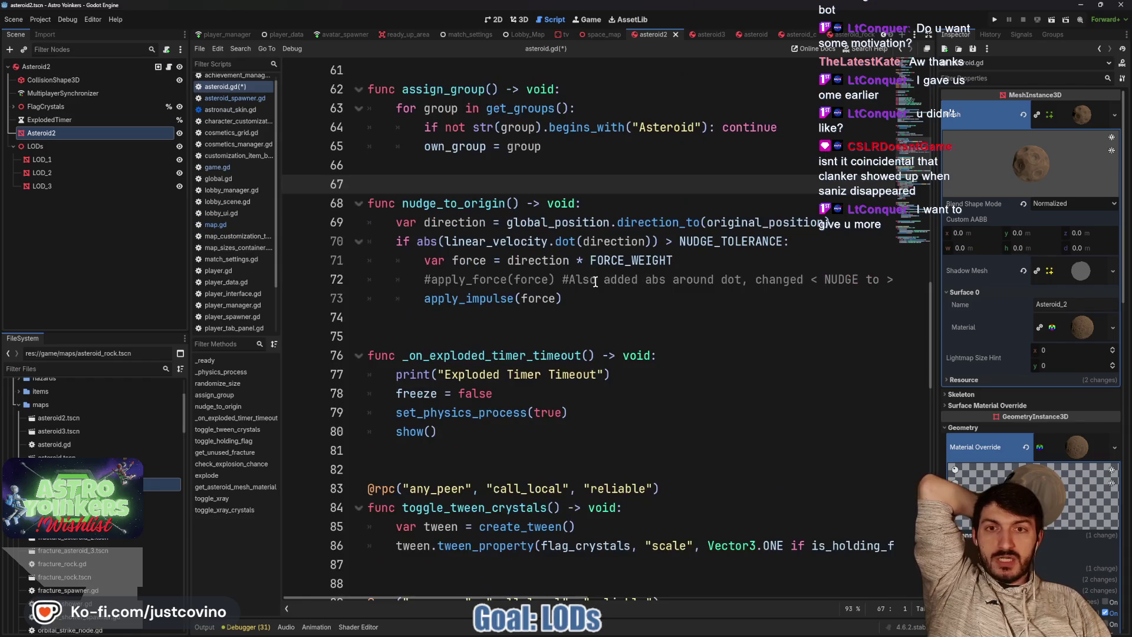
{"action": "scroll", "coordinate": [596, 281], "scroll_direction": "up", "scroll_amount": 13}
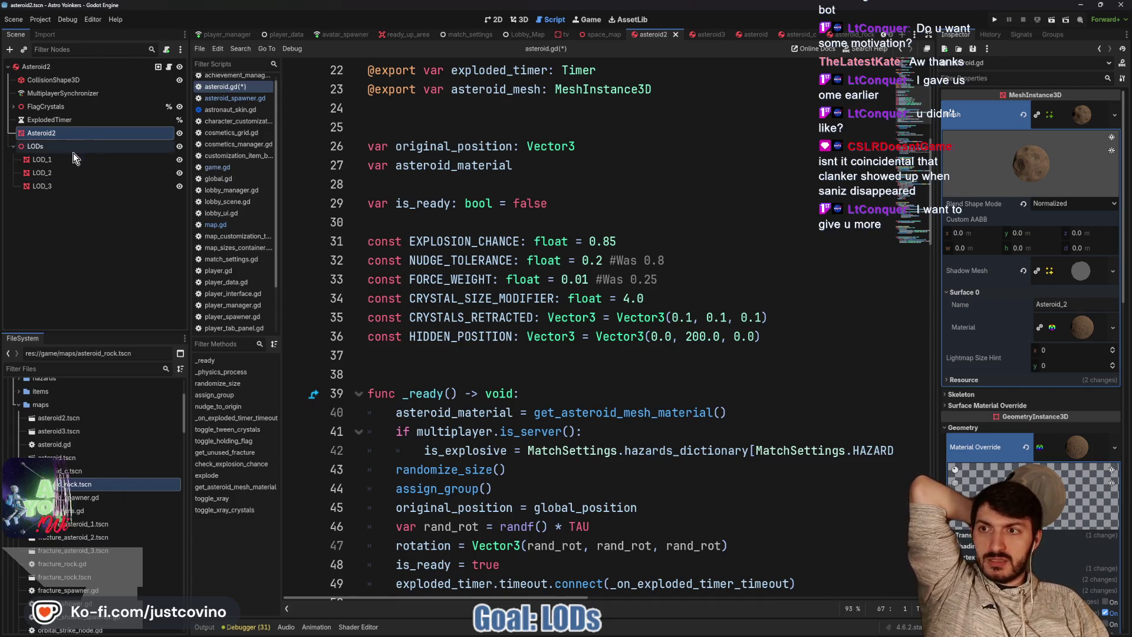
{"action": "scroll", "coordinate": [1033, 381], "scroll_direction": "down", "scroll_amount": 10}
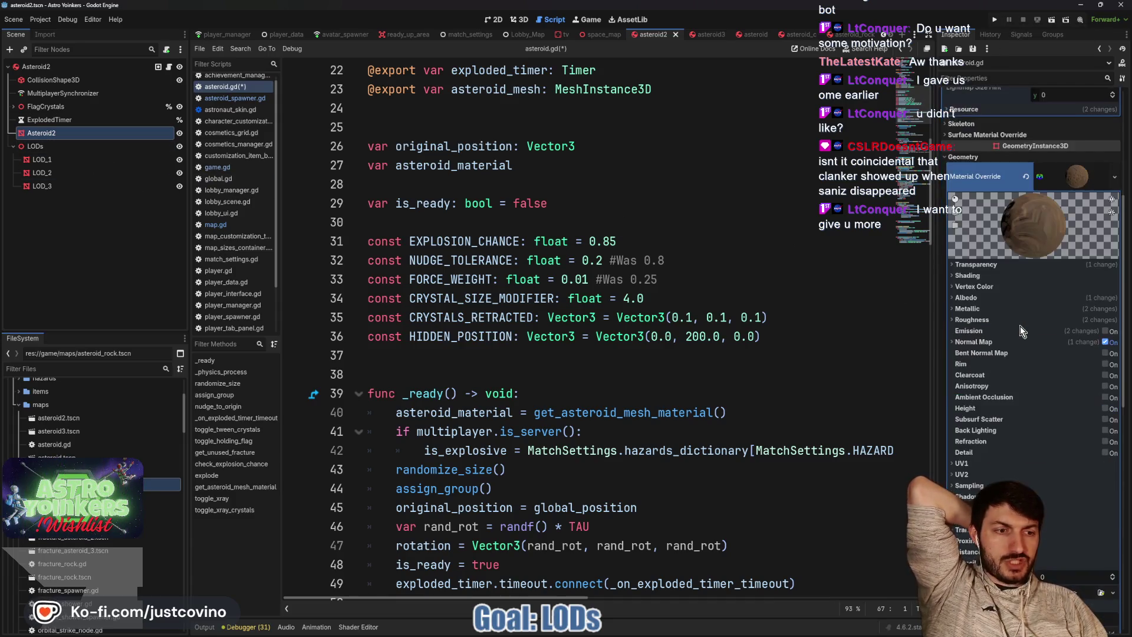
{"action": "scroll", "coordinate": [983, 391], "scroll_direction": "down", "scroll_amount": 3}
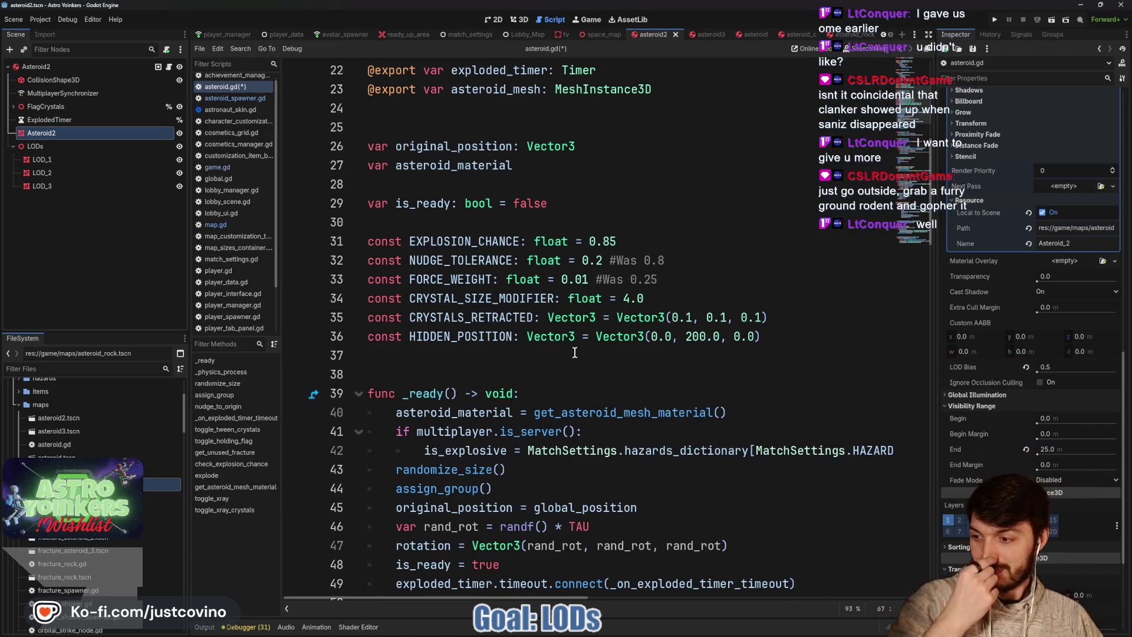
{"action": "left_click", "coordinate": [640, 309]}
{"action": "key", "text": "ctrl+s"}
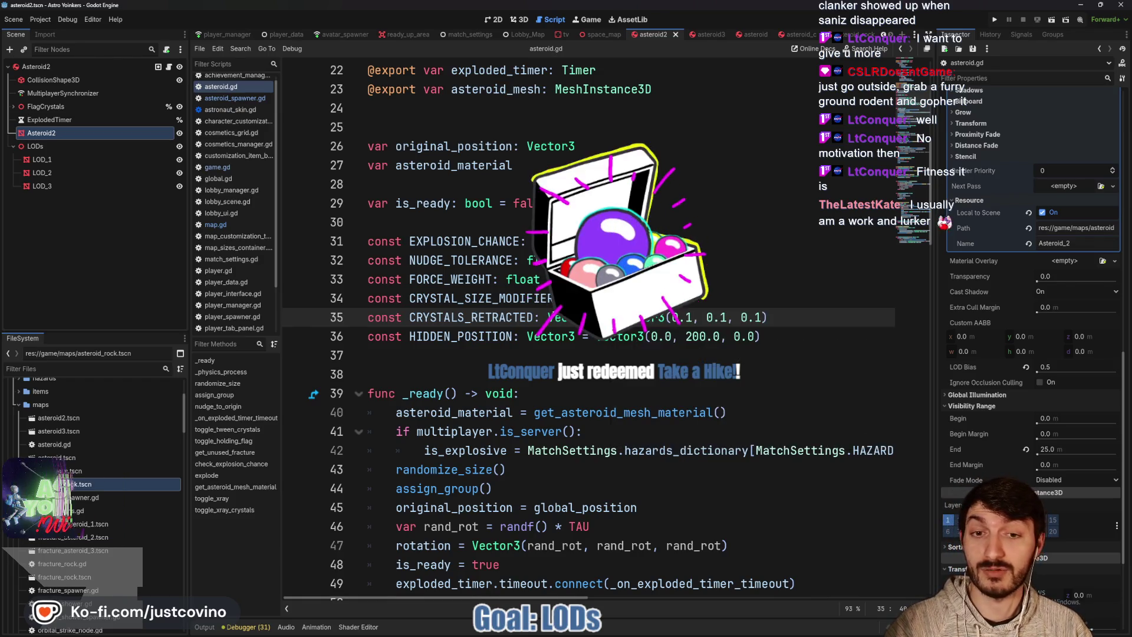
{"action": "left_click", "coordinate": [555, 299]}
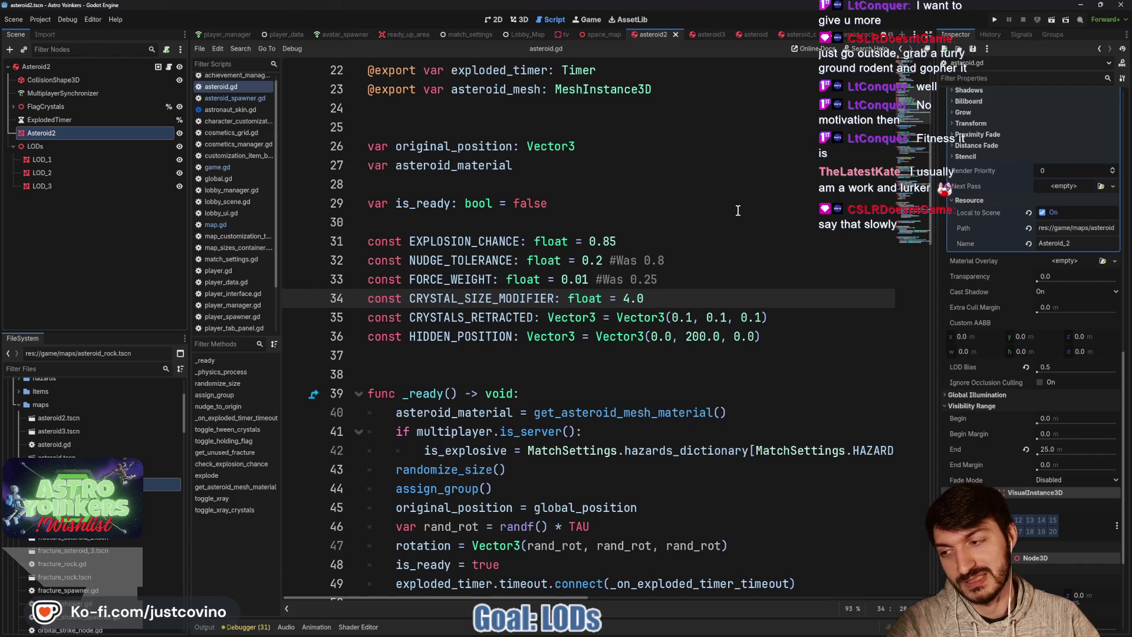
{"action": "left_click", "coordinate": [993, 20]}
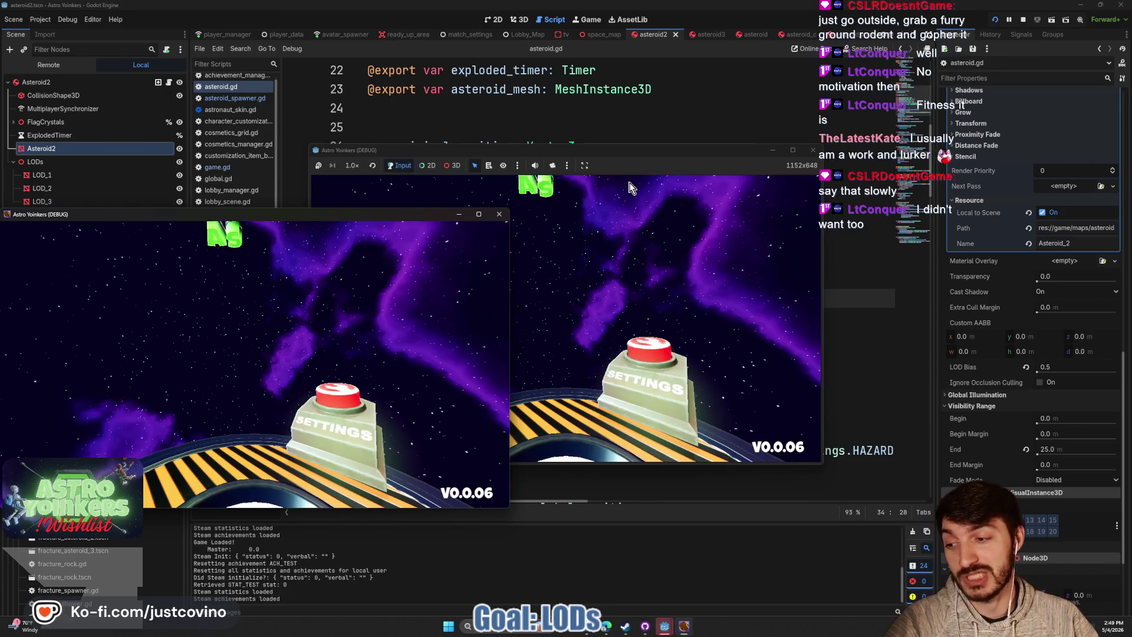
Close the extra game window, host a lobby, ready up and play the asteroid map, then stop
{"action": "left_click", "coordinate": [504, 215]}
{"action": "left_click", "coordinate": [403, 270]}
{"action": "left_click", "coordinate": [564, 275]}
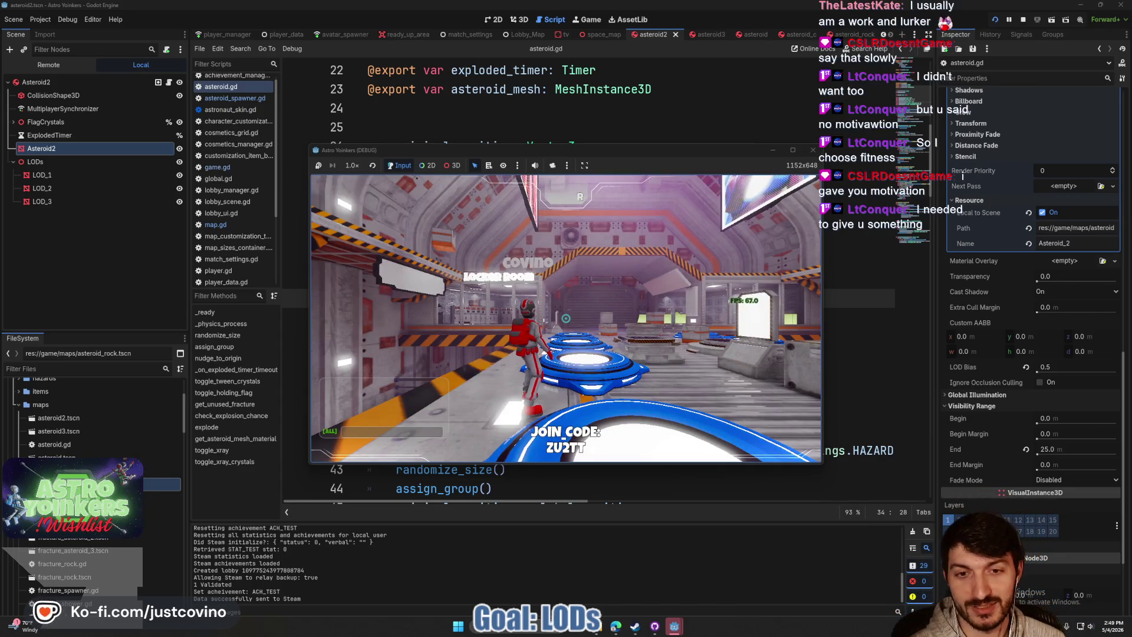
{"action": "key", "text": "w"}
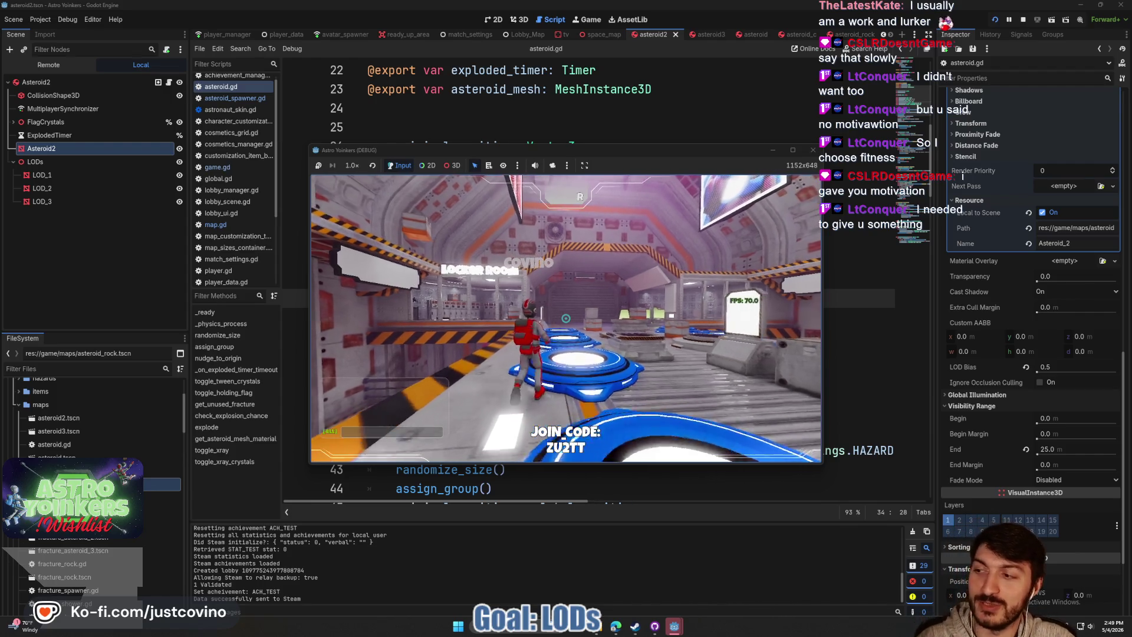
{"action": "key", "text": "w"}
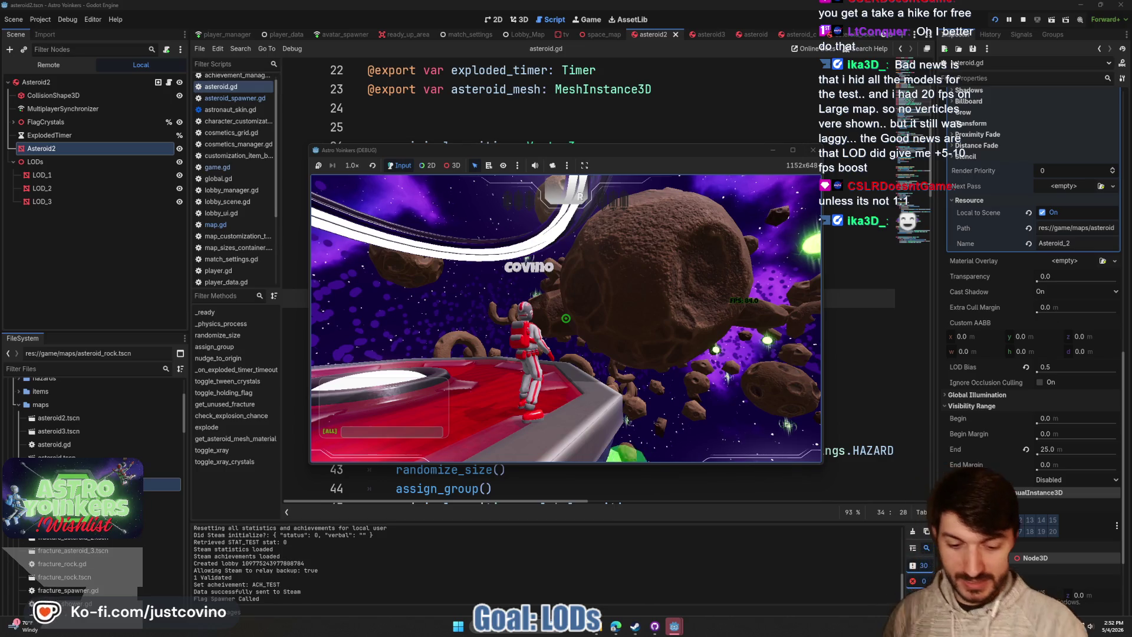
{"action": "key", "text": "F8"}
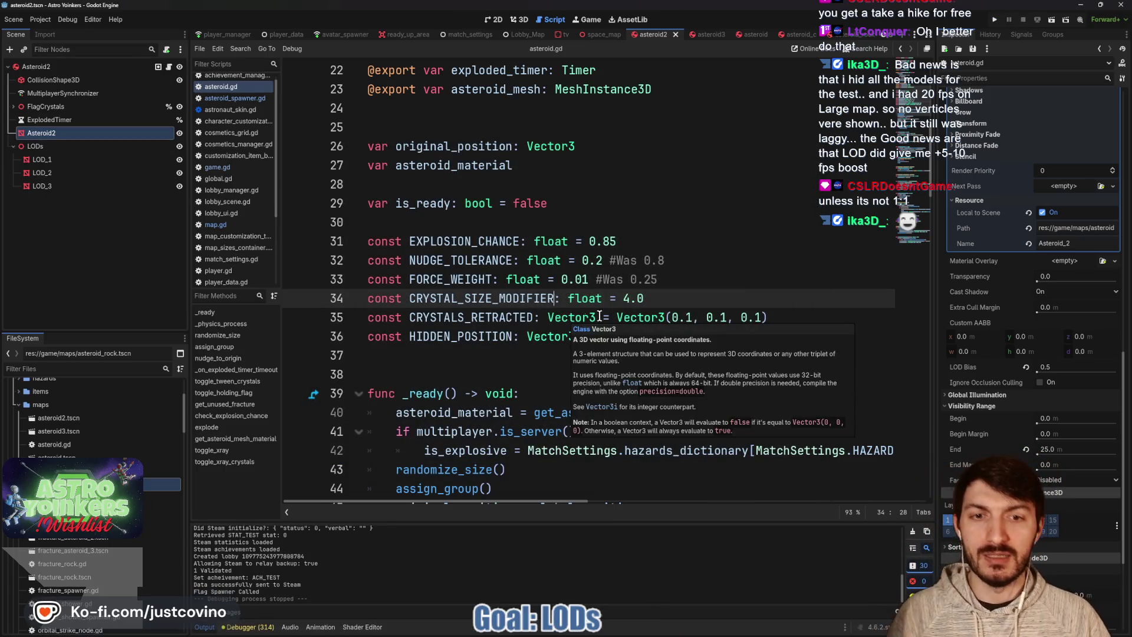
Change FORCE_WEIGHT back to 0.1 and save asteroid.gd
{"action": "left_click", "coordinate": [588, 279]}
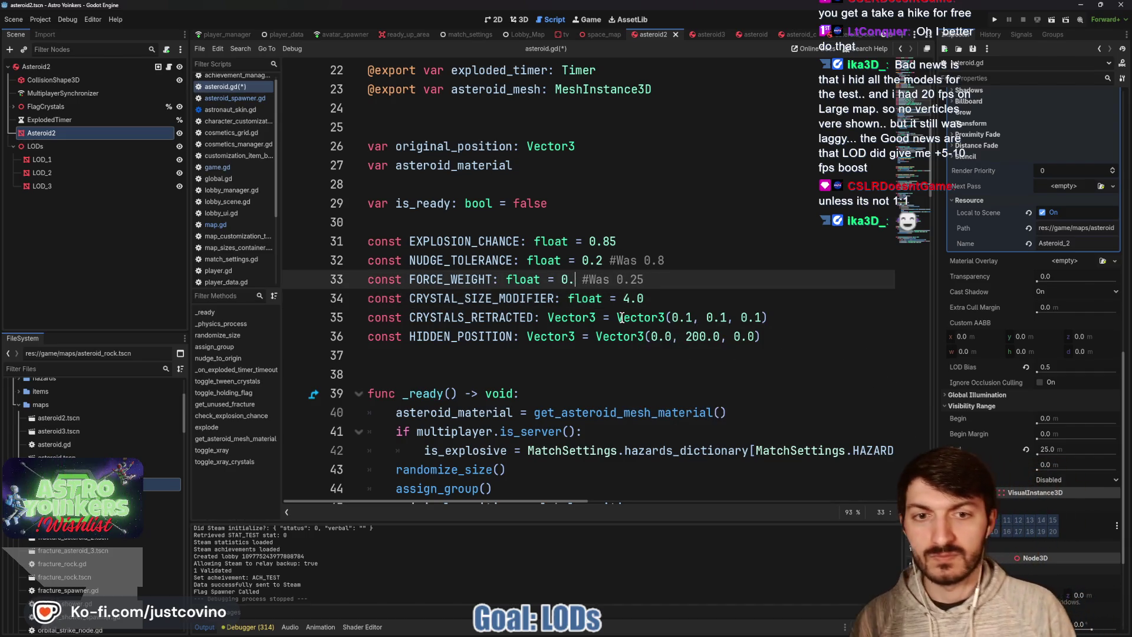
{"action": "key", "text": "BackSpace"}
{"action": "key", "text": "BackSpace"}
{"action": "type", "text": "1"}
{"action": "left_click", "coordinate": [643, 279]}
{"action": "key", "text": "ctrl+s"}
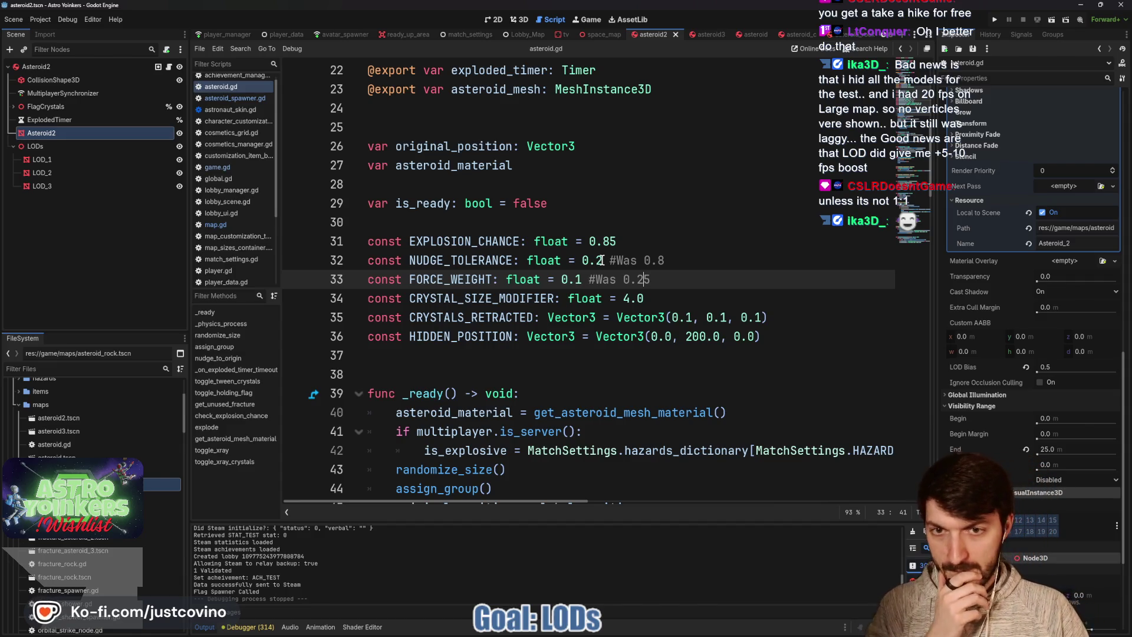
Comment out the _physics_process function on lines 52–54 with Ctrl+K
{"action": "scroll", "coordinate": [602, 260], "scroll_direction": "down", "scroll_amount": 15}
{"action": "scroll", "coordinate": [602, 263], "scroll_direction": "down", "scroll_amount": 5}
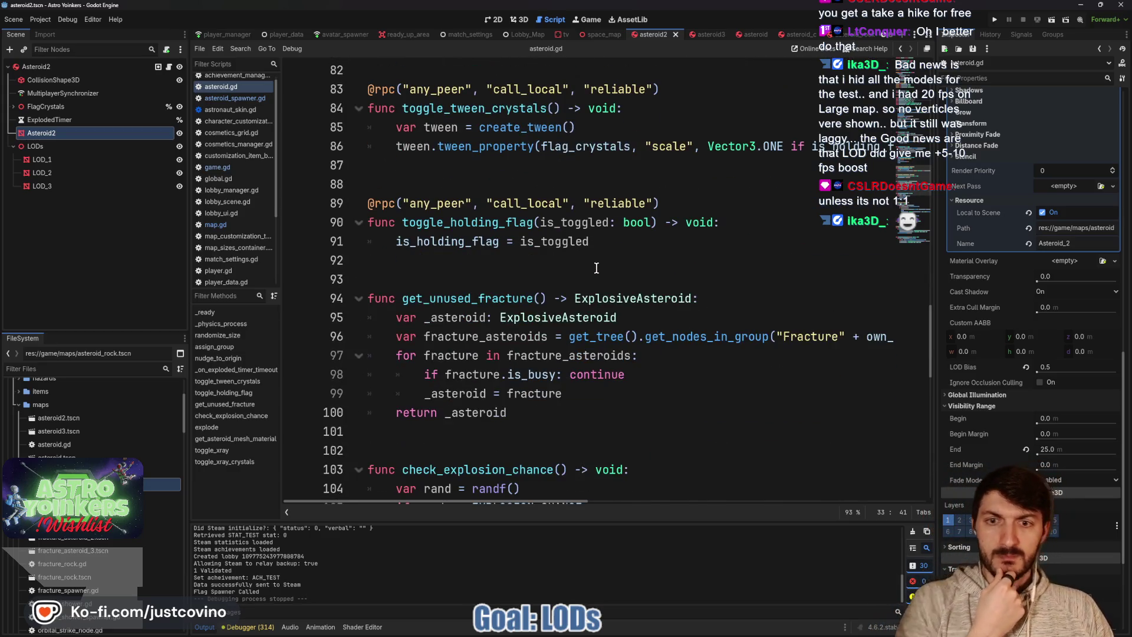
{"action": "scroll", "coordinate": [597, 268], "scroll_direction": "down", "scroll_amount": 2}
{"action": "scroll", "coordinate": [593, 265], "scroll_direction": "up", "scroll_amount": 9}
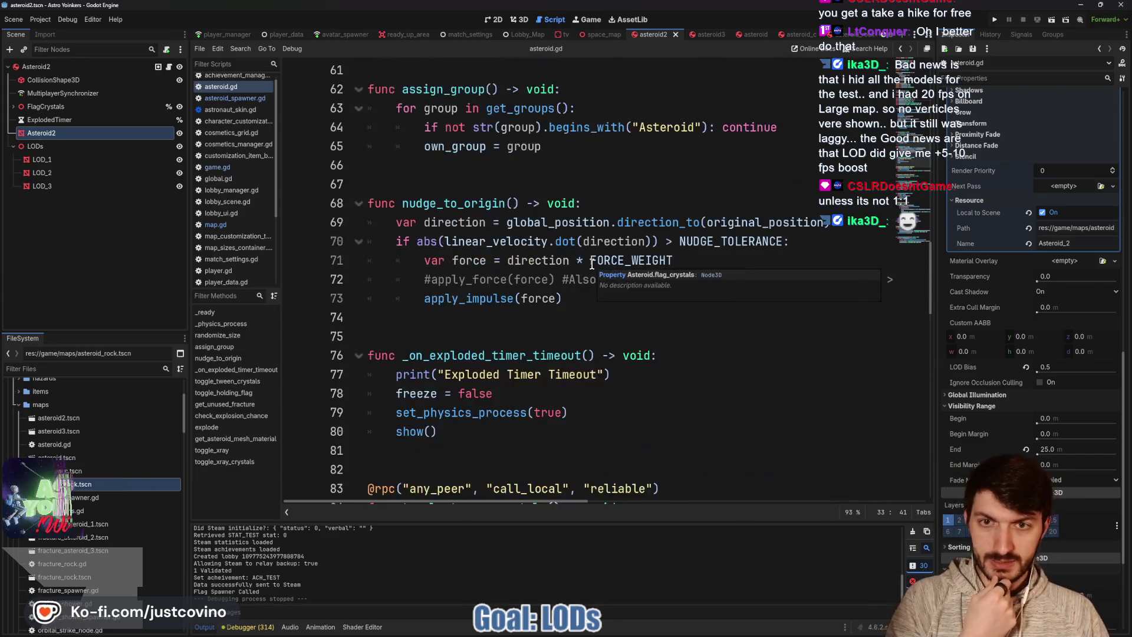
{"action": "scroll", "coordinate": [592, 264], "scroll_direction": "up", "scroll_amount": 4}
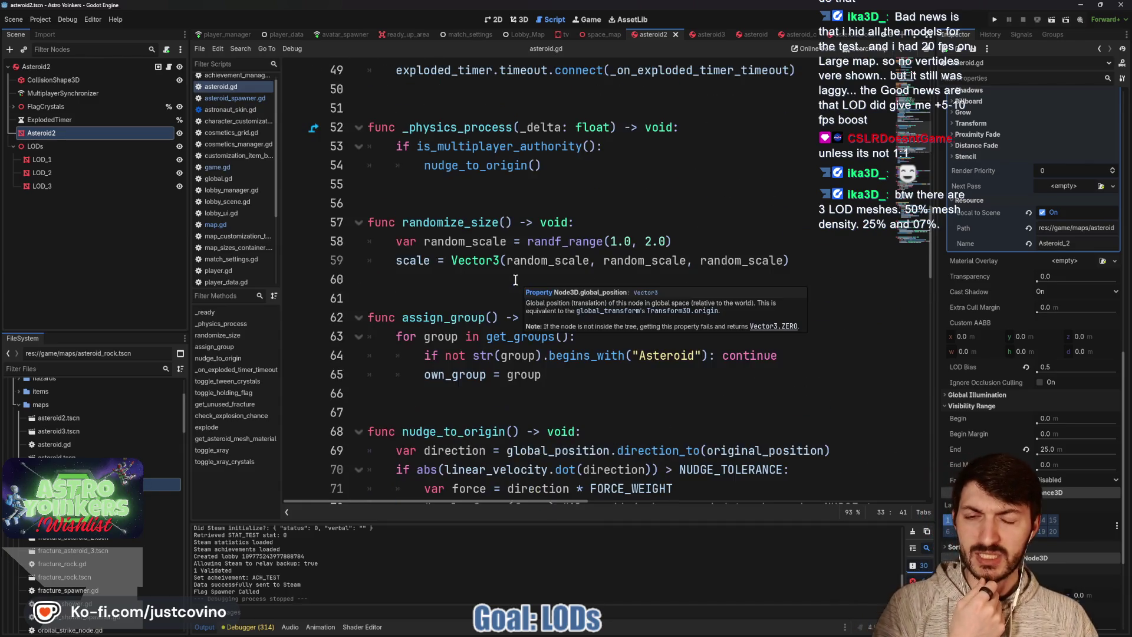
{"action": "scroll", "coordinate": [516, 280], "scroll_direction": "up", "scroll_amount": 1}
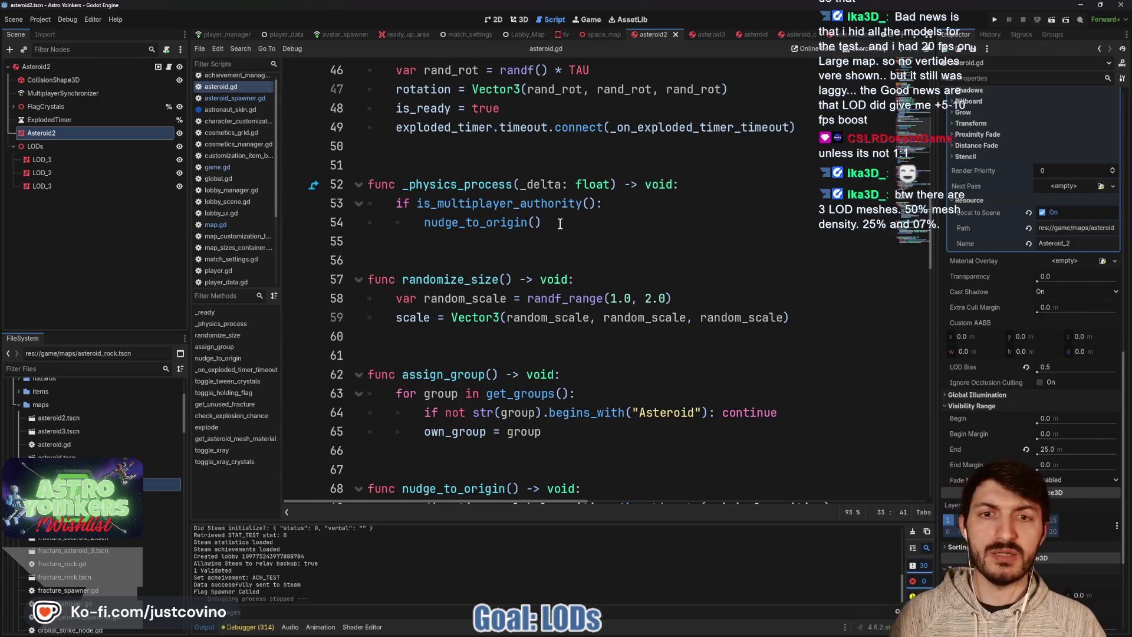
{"action": "scroll", "coordinate": [561, 224], "scroll_direction": "up", "scroll_amount": 3}
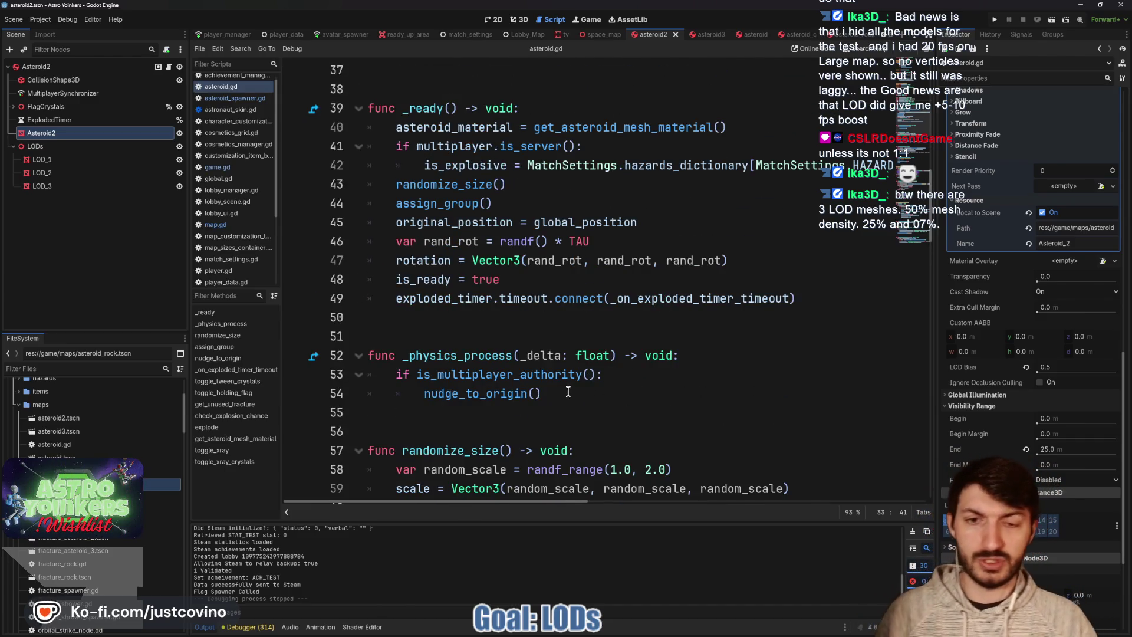
{"action": "left_click_drag", "start_coordinate": [568, 393], "coordinate": [362, 355]}
{"action": "key", "text": "ctrl+k"}
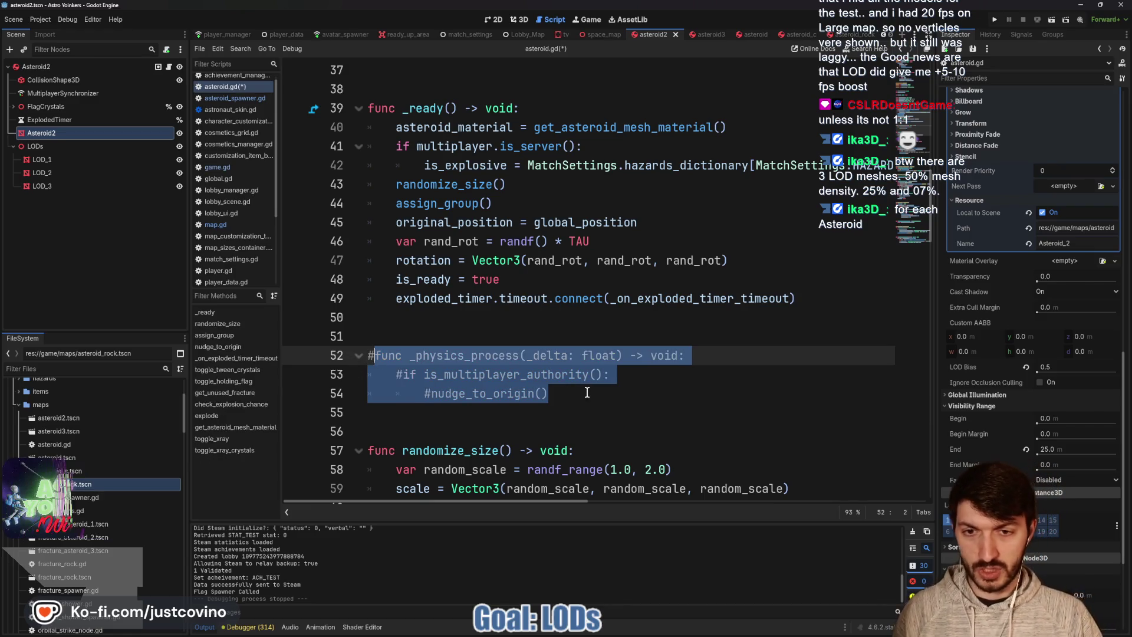
Save asteroid.gd and review the _ready and nudge_to_origin code
{"action": "key", "text": "Right"}
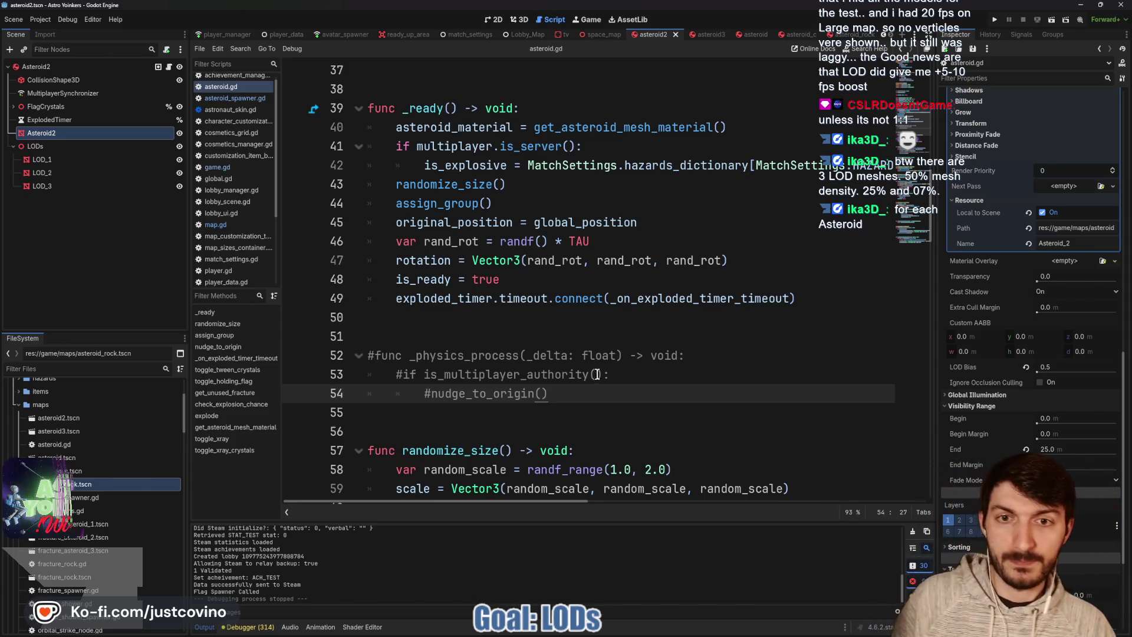
{"action": "scroll", "coordinate": [592, 375], "scroll_direction": "up", "scroll_amount": 2}
{"action": "left_click", "coordinate": [510, 299]}
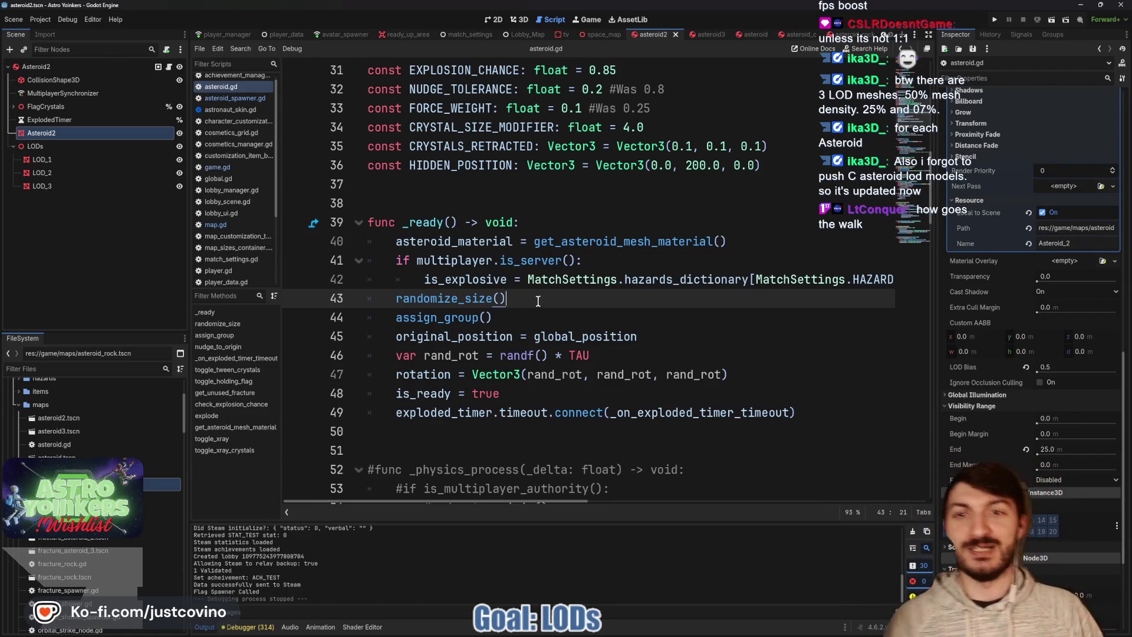
{"action": "key", "text": "Up"}
{"action": "key", "text": "Up"}
{"action": "key", "text": "Up"}
{"action": "scroll", "coordinate": [489, 236], "scroll_direction": "down", "scroll_amount": 10}
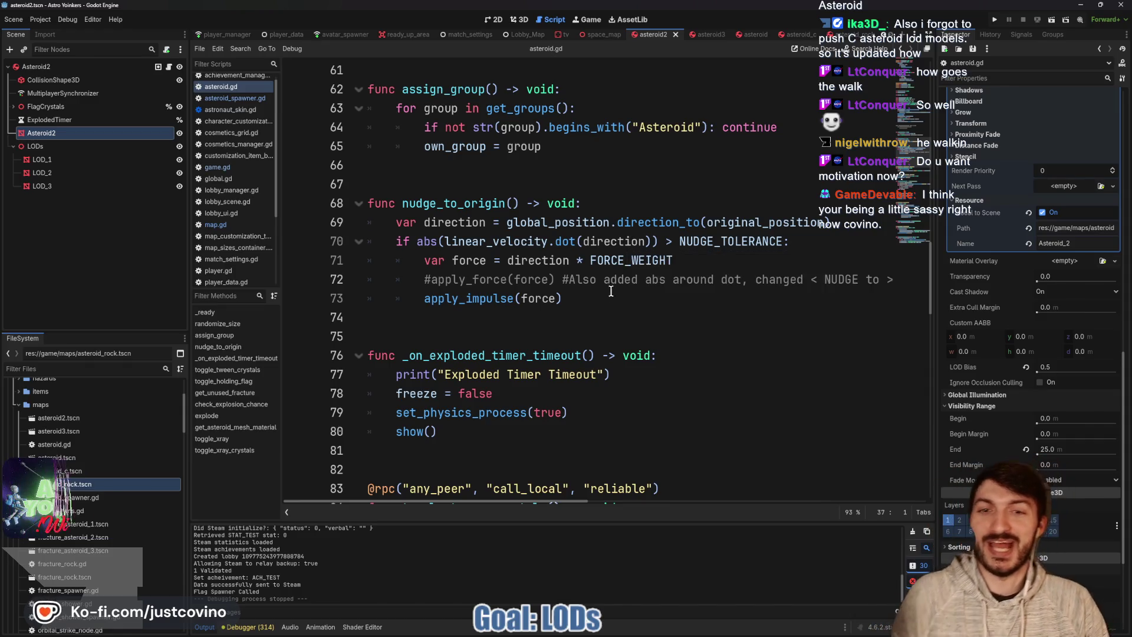
Run the Astro Yoinkers project again to test the disabled physics nudge
{"action": "left_click", "coordinate": [590, 299]}
{"action": "left_click", "coordinate": [996, 21]}
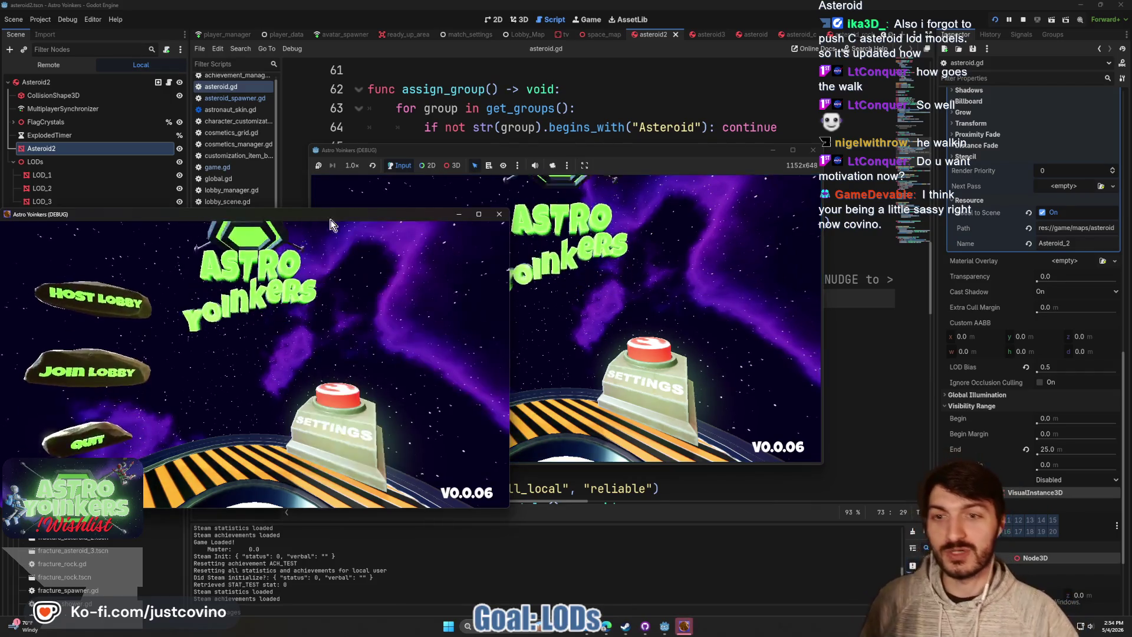
Close the extra debug window, host a Private lobby, and walk onto the ready-up pad
{"action": "left_click", "coordinate": [459, 215]}
{"action": "left_click", "coordinate": [407, 333]}
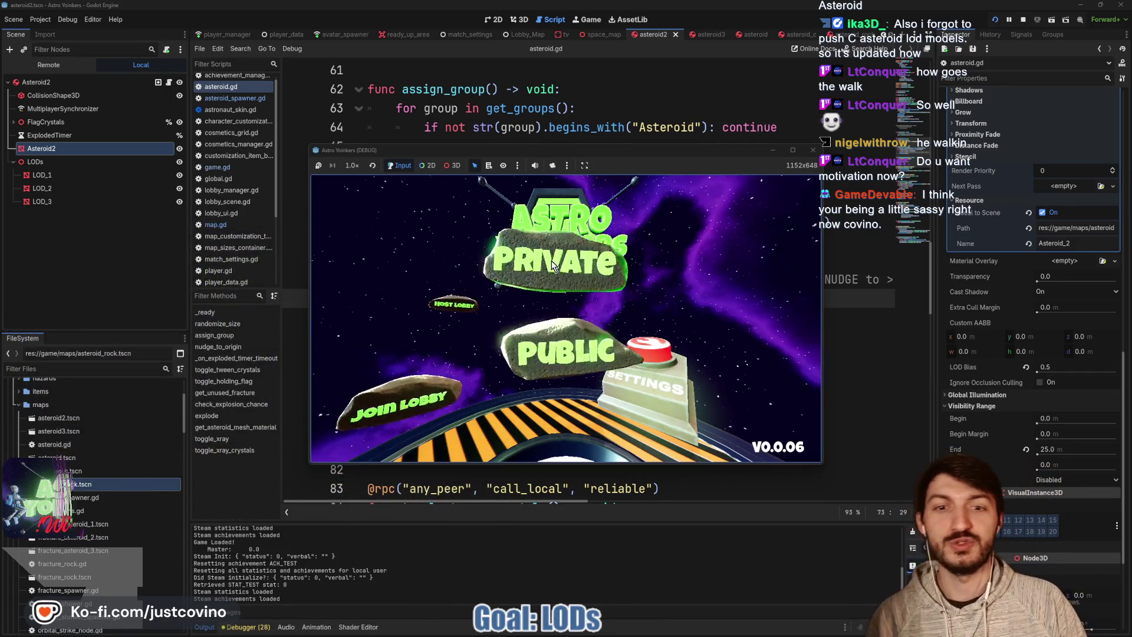
{"action": "left_click", "coordinate": [552, 265]}
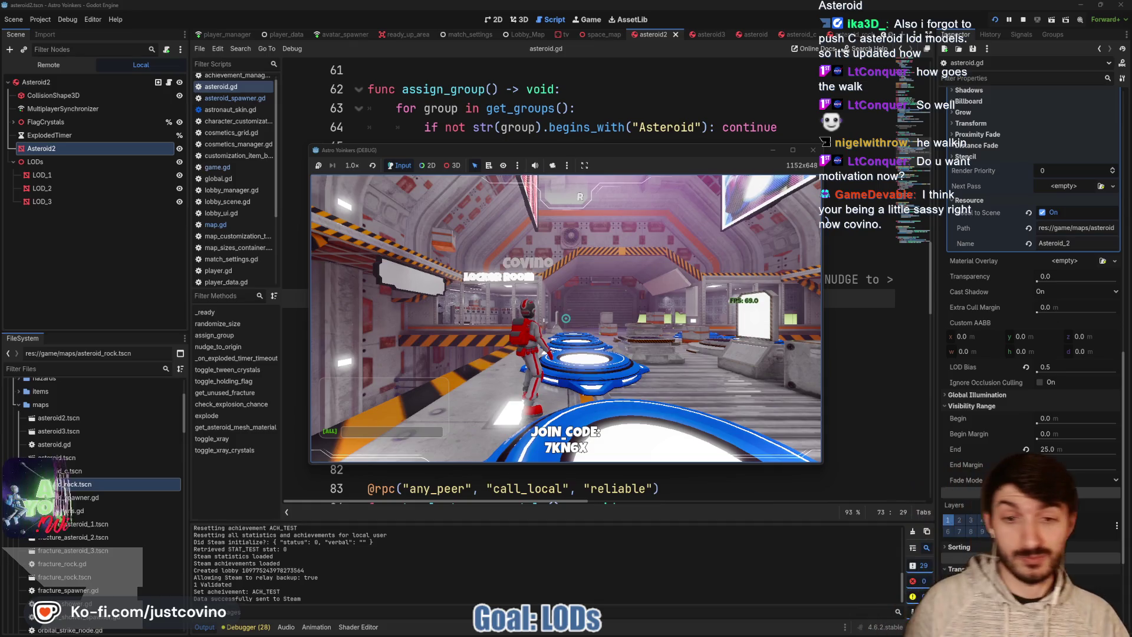
{"action": "key", "text": "w"}
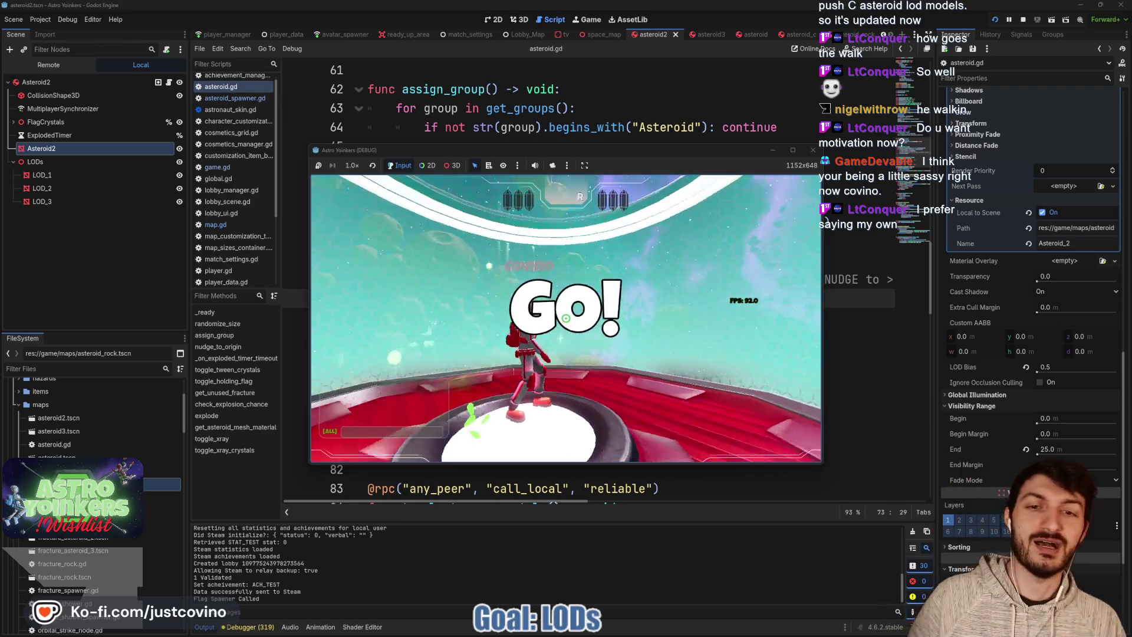
Walk off the platform edge toward the asteroid field, look around, then end the playtest
{"action": "key", "text": "w"}
{"action": "key", "text": "d"}
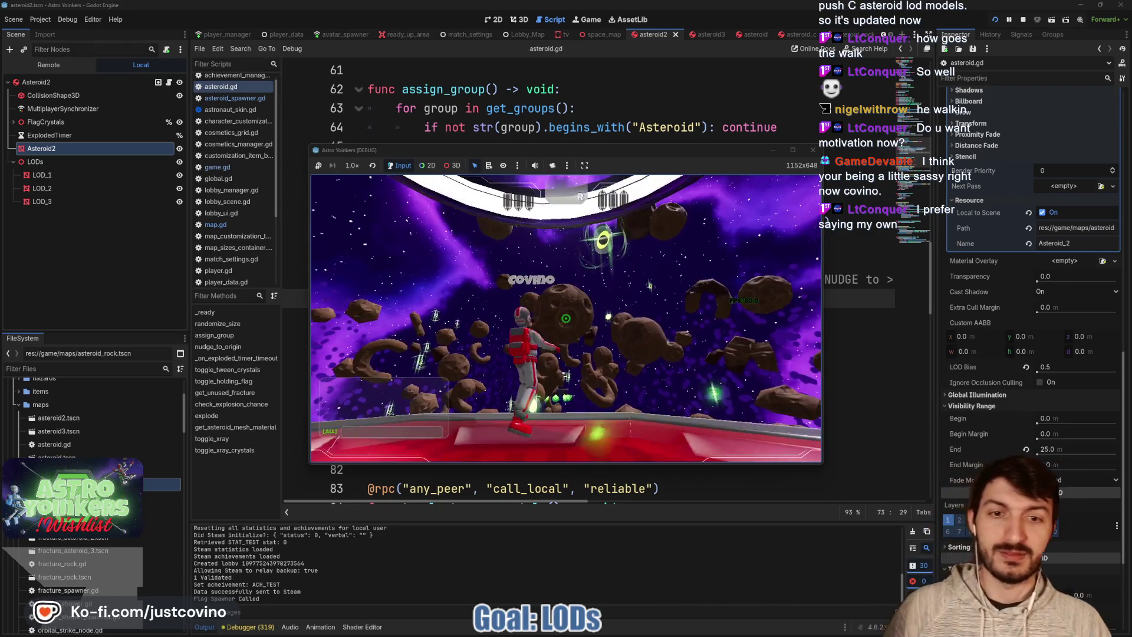
{"action": "key", "text": "space"}
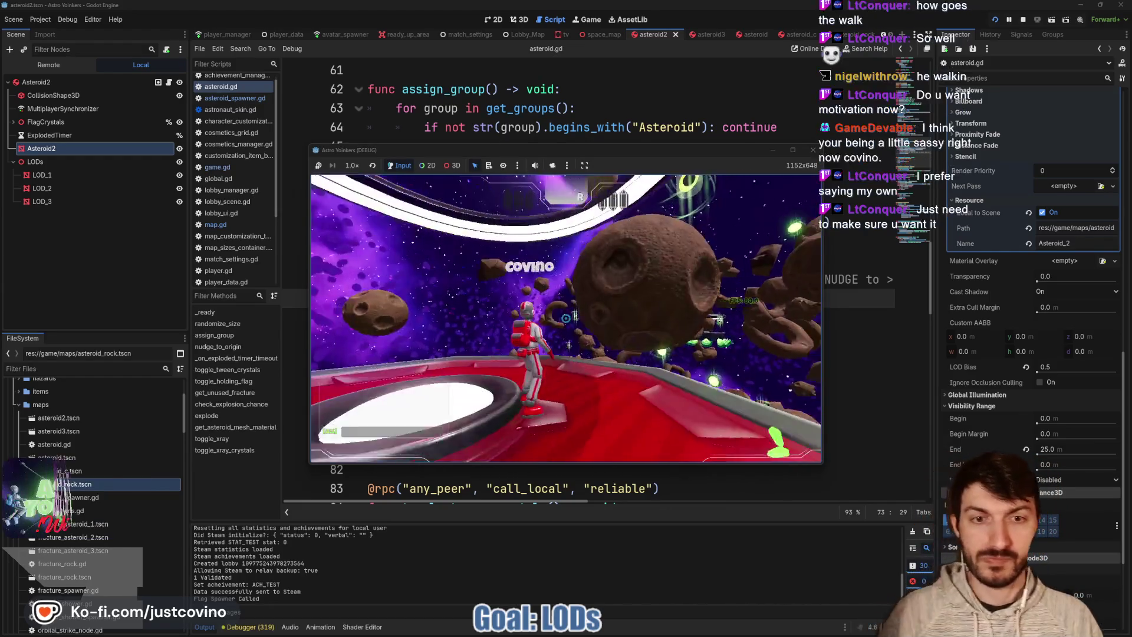
{"action": "key", "text": "d"}
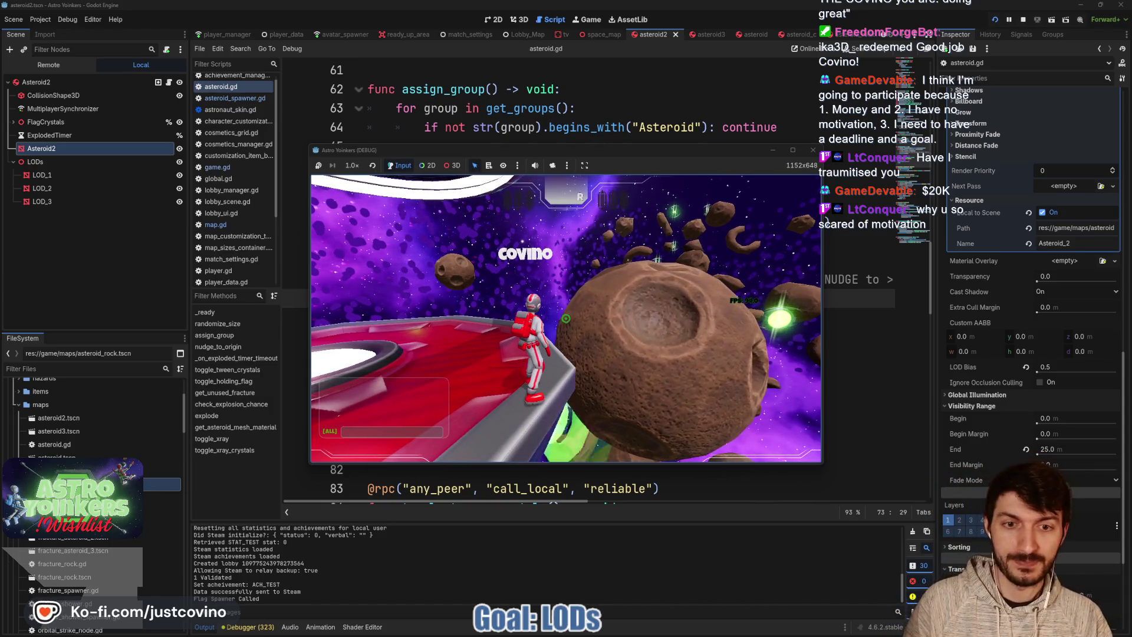
{"action": "key", "text": "F8"}
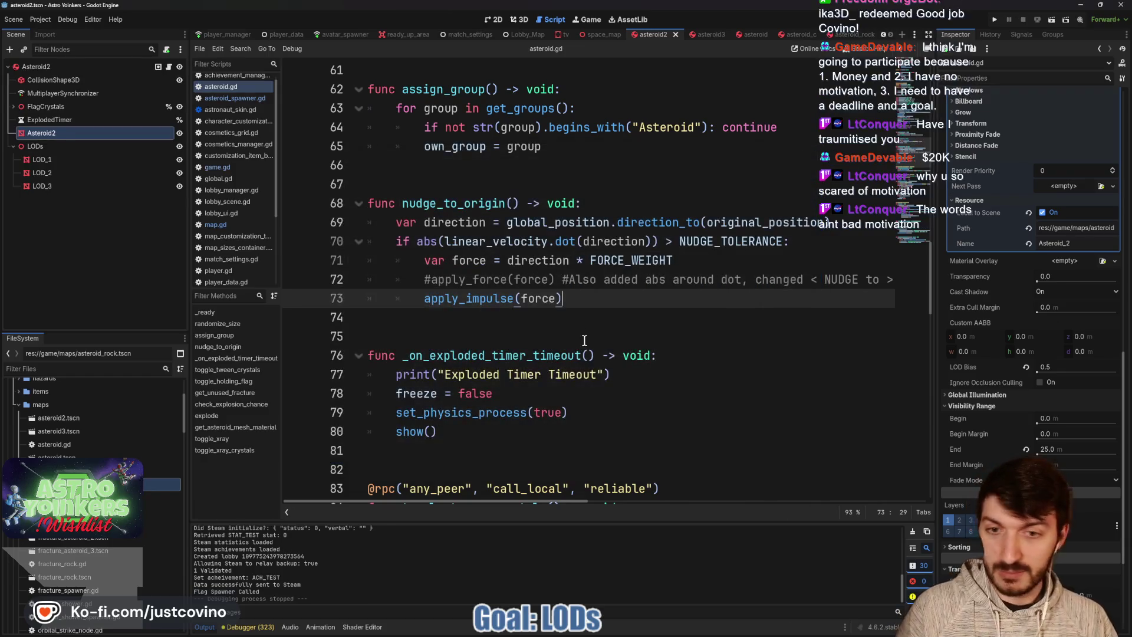
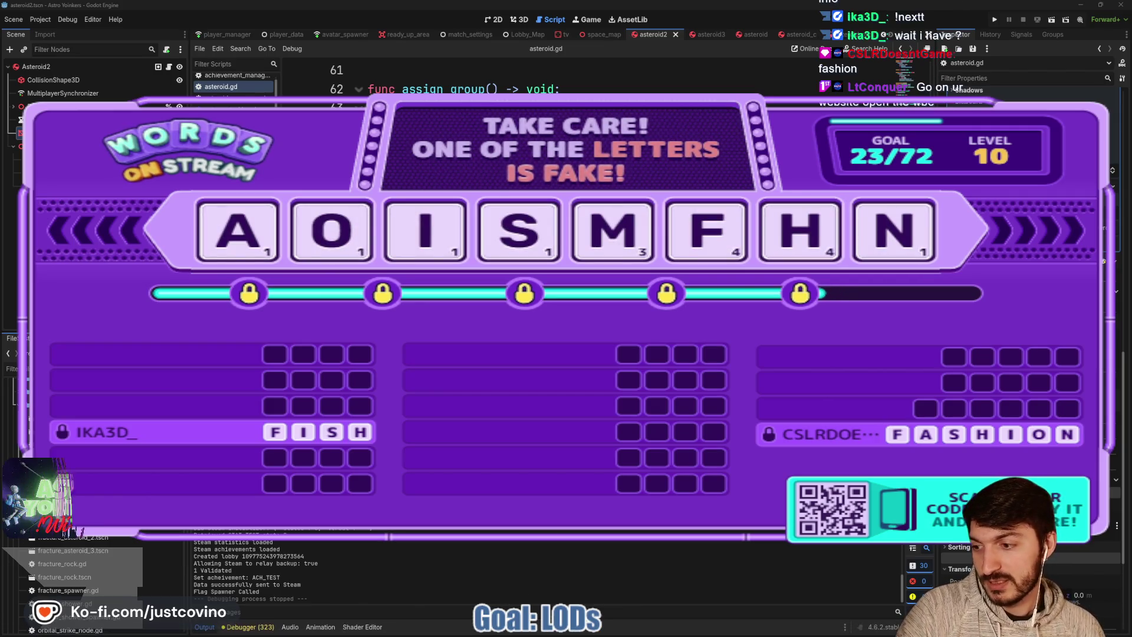
Load freedomforgestudios.com in a new Chrome tab, then close the browser
{"action": "mouse_move", "coordinate": [522, 633]}
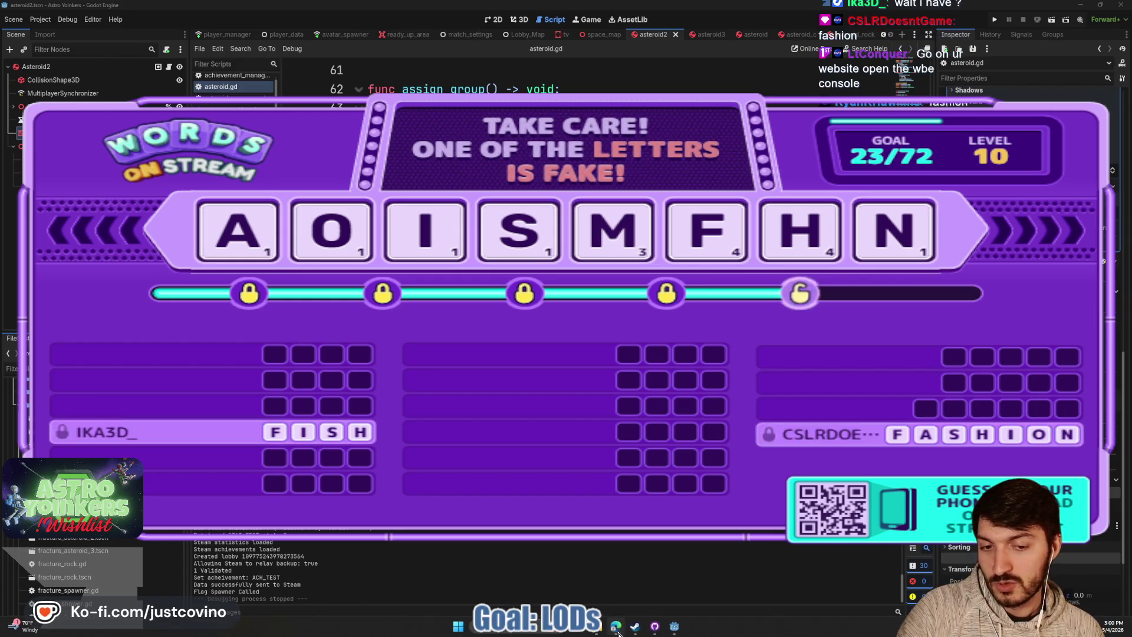
{"action": "left_click", "coordinate": [523, 630]}
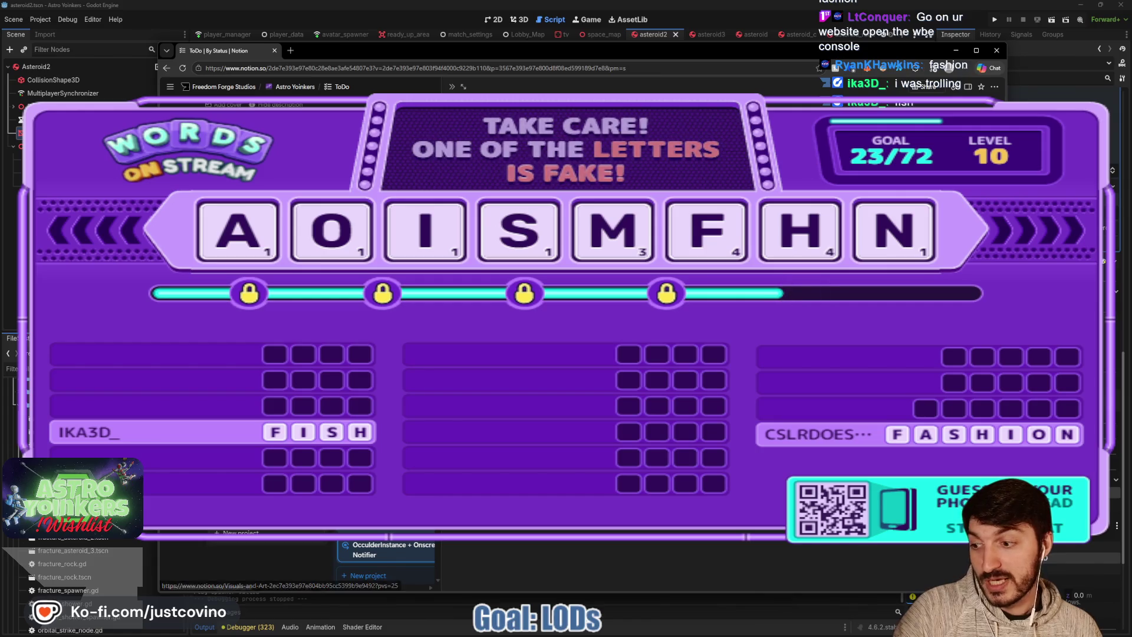
{"action": "left_click", "coordinate": [290, 51]}
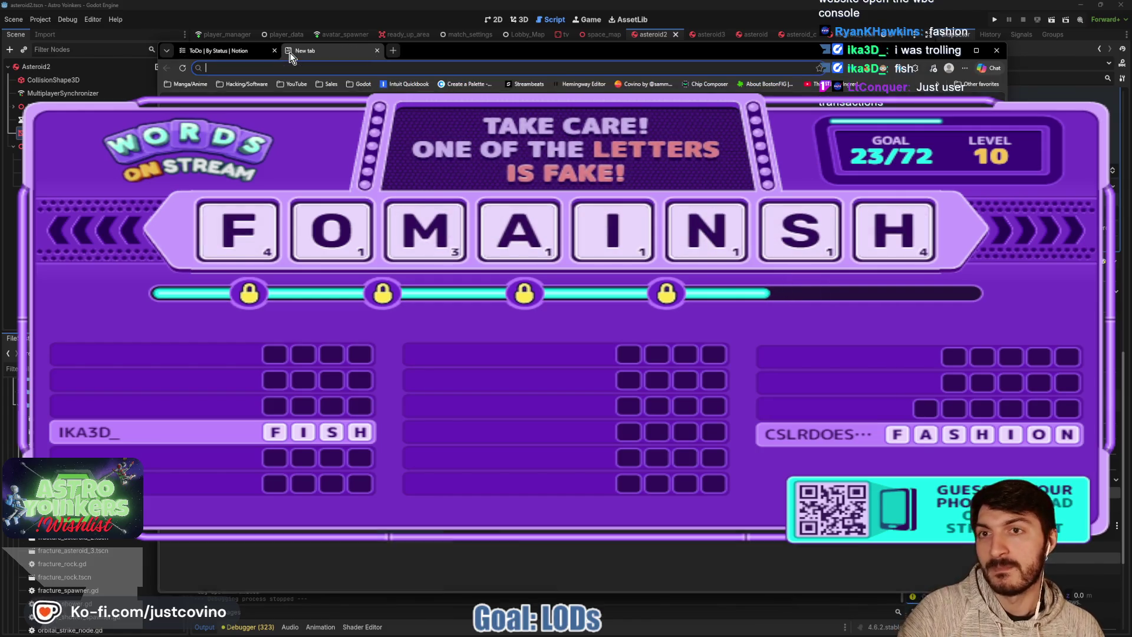
{"action": "type", "text": "freedomforgestudios.com"}
{"action": "key", "text": "Return"}
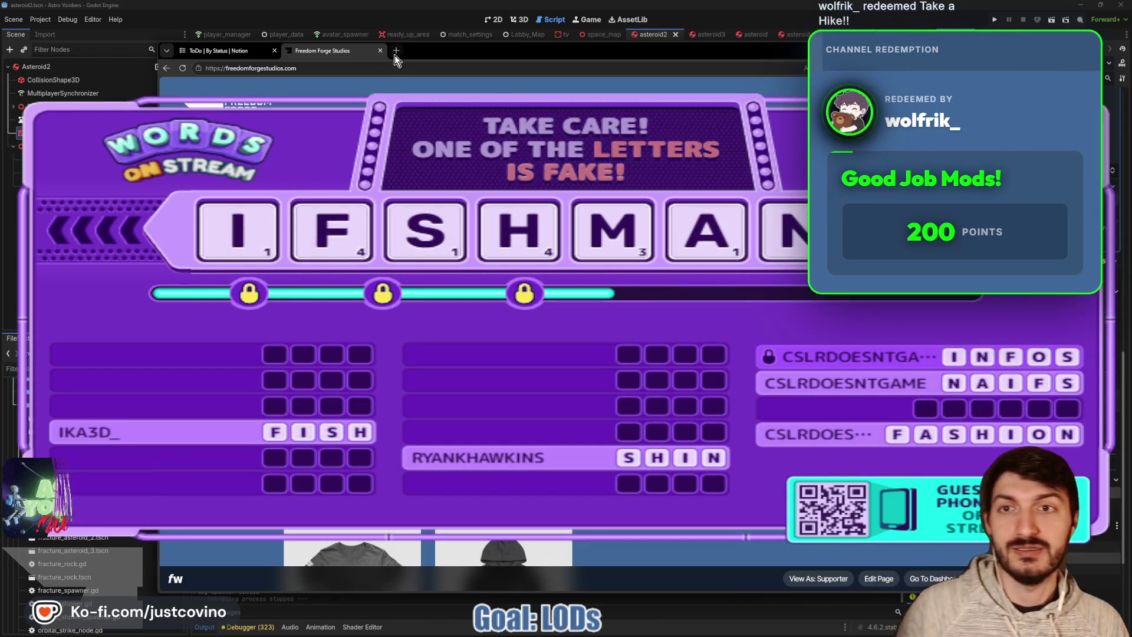
{"action": "left_click", "coordinate": [381, 52]}
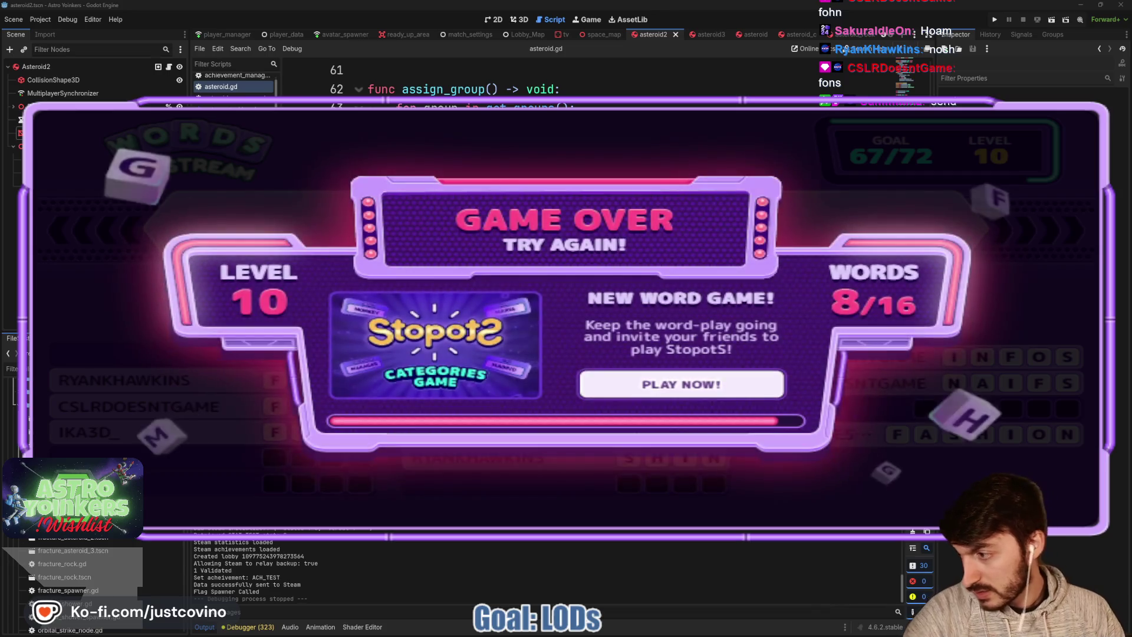
Switch back to the Chrome window showing the image.png screenshot with Alt+Tab
{"action": "key", "text": "alt+Tab"}
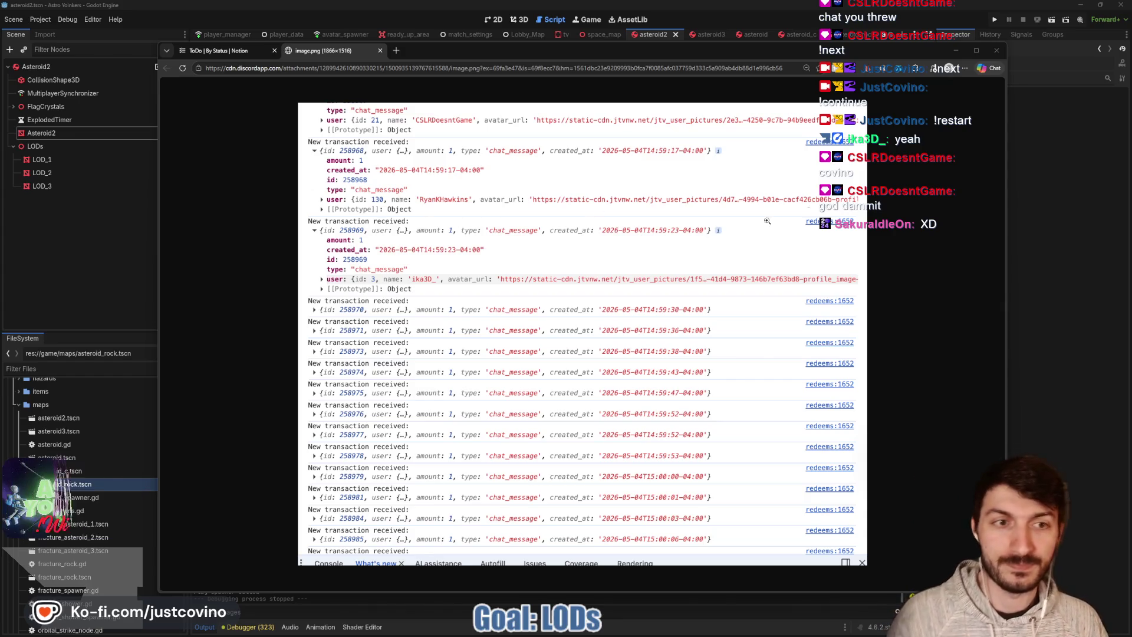
Close the image.png tab and return to asteroid.gd in the Godot editor
{"action": "left_click", "coordinate": [379, 50]}
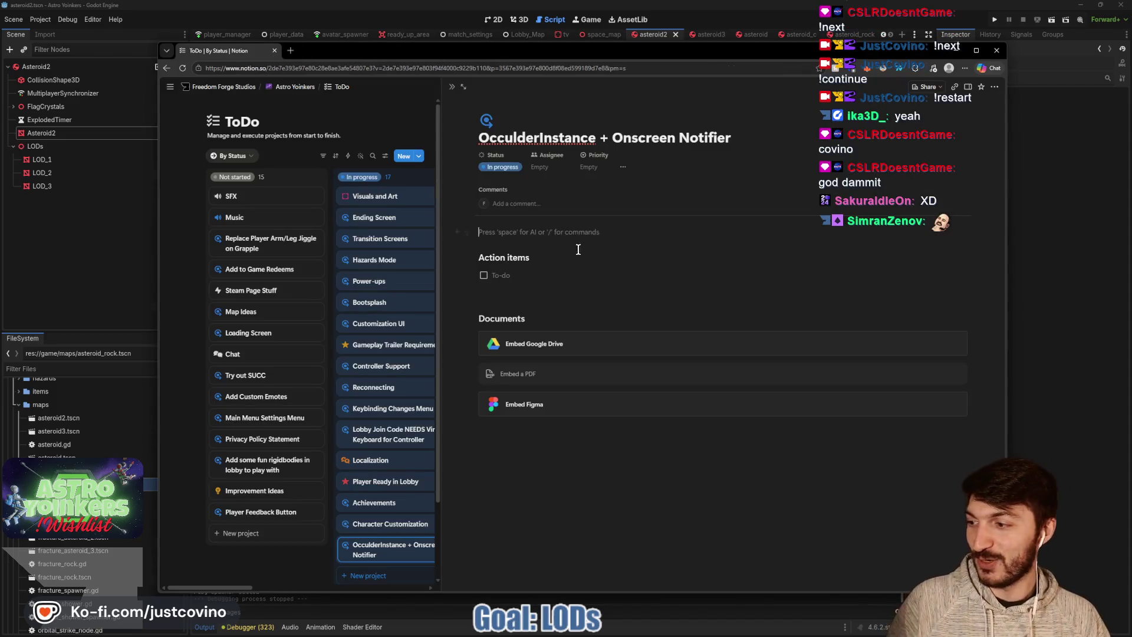
{"action": "left_click", "coordinate": [1084, 287]}
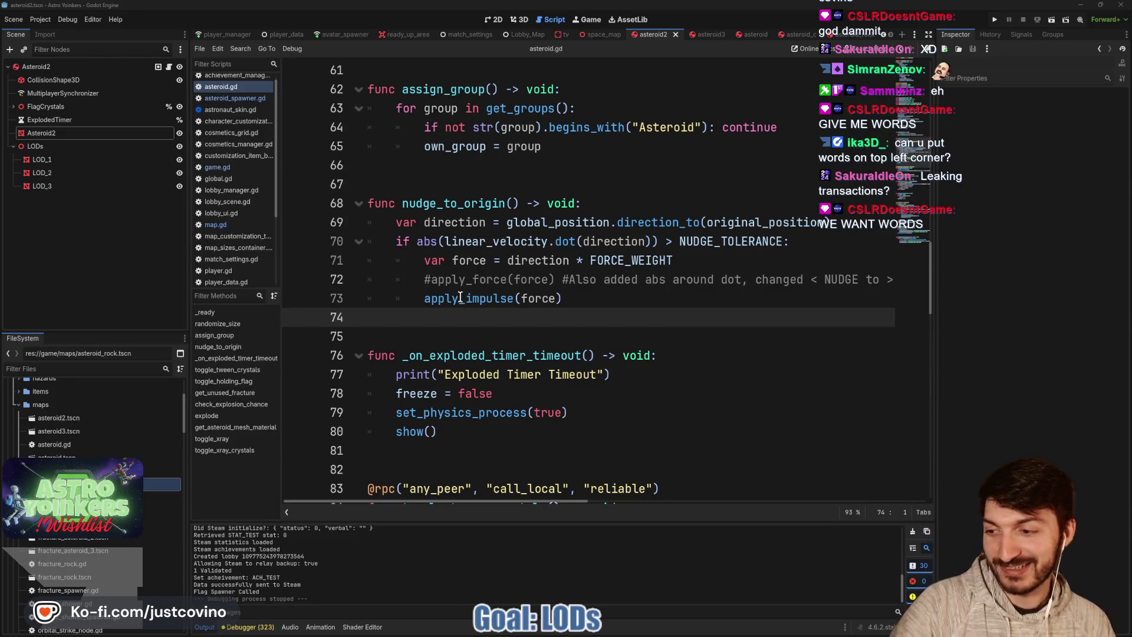
{"action": "mouse_move", "coordinate": [460, 298]}
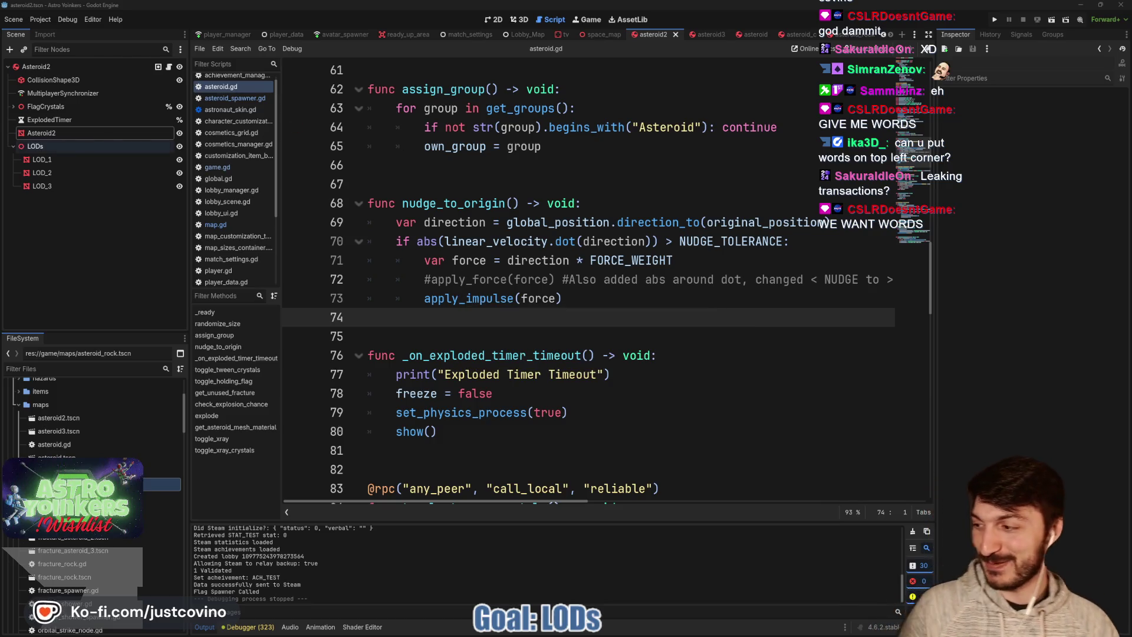
{"action": "left_click", "coordinate": [454, 341]}
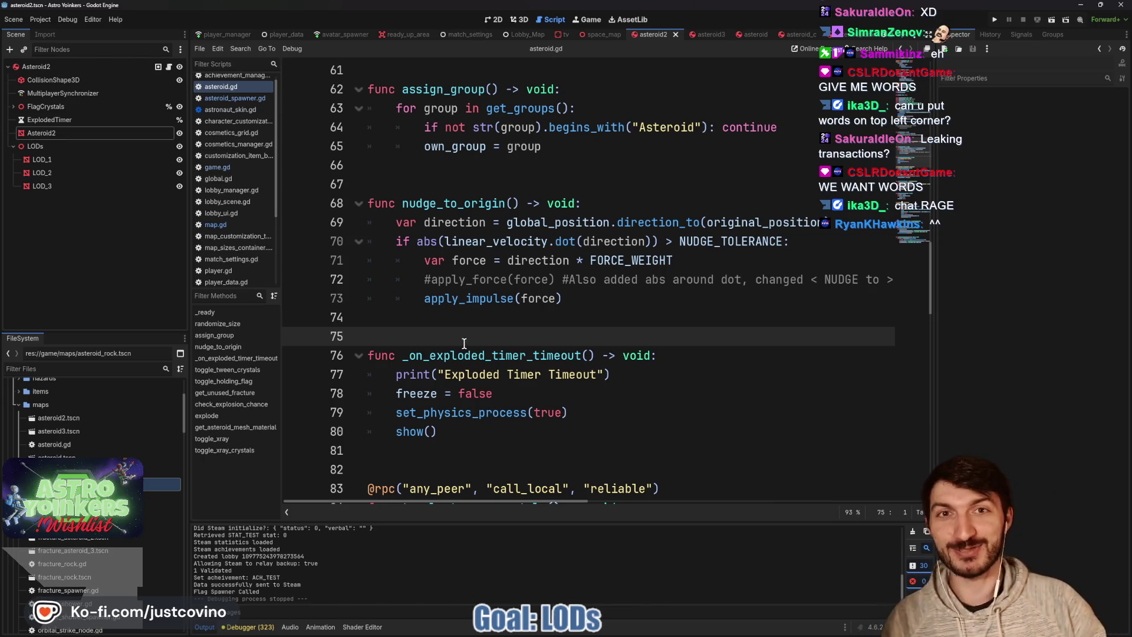
{"action": "left_click", "coordinate": [471, 180]}
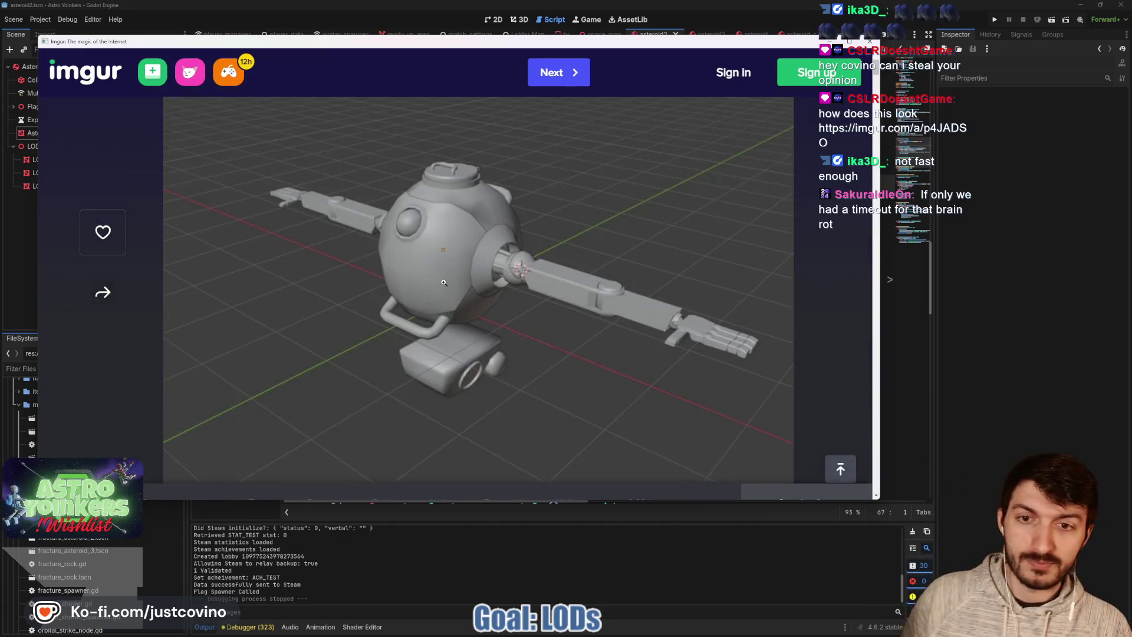
Enlarge the grey robot model image on the Imgur post
{"action": "left_click", "coordinate": [453, 301]}
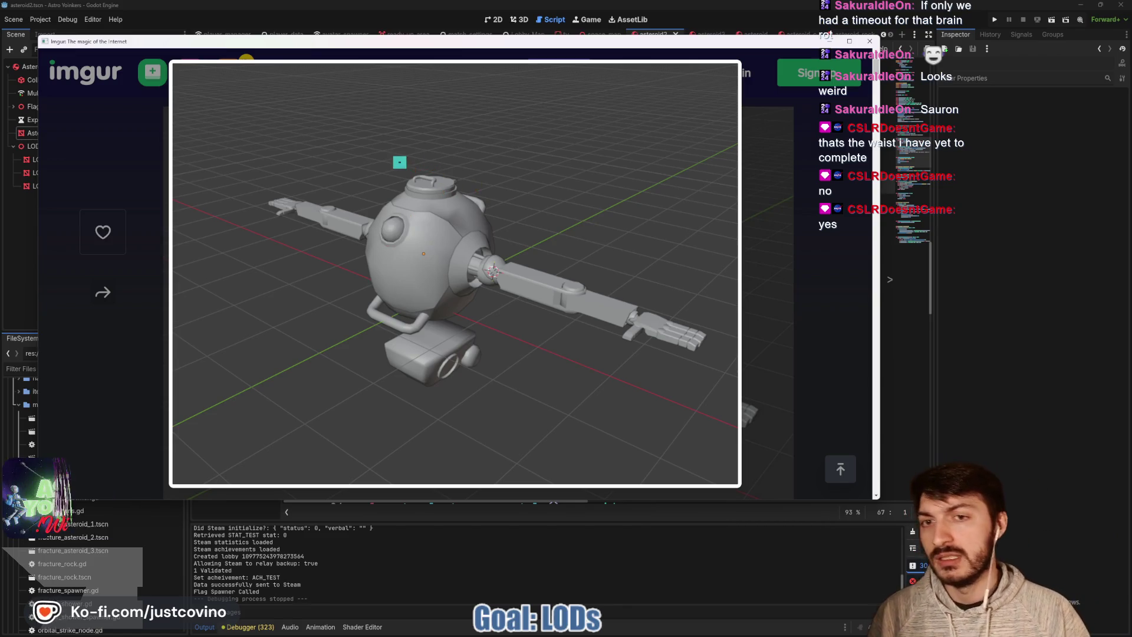
{"action": "left_click_drag", "start_coordinate": [394, 157], "coordinate": [502, 220]}
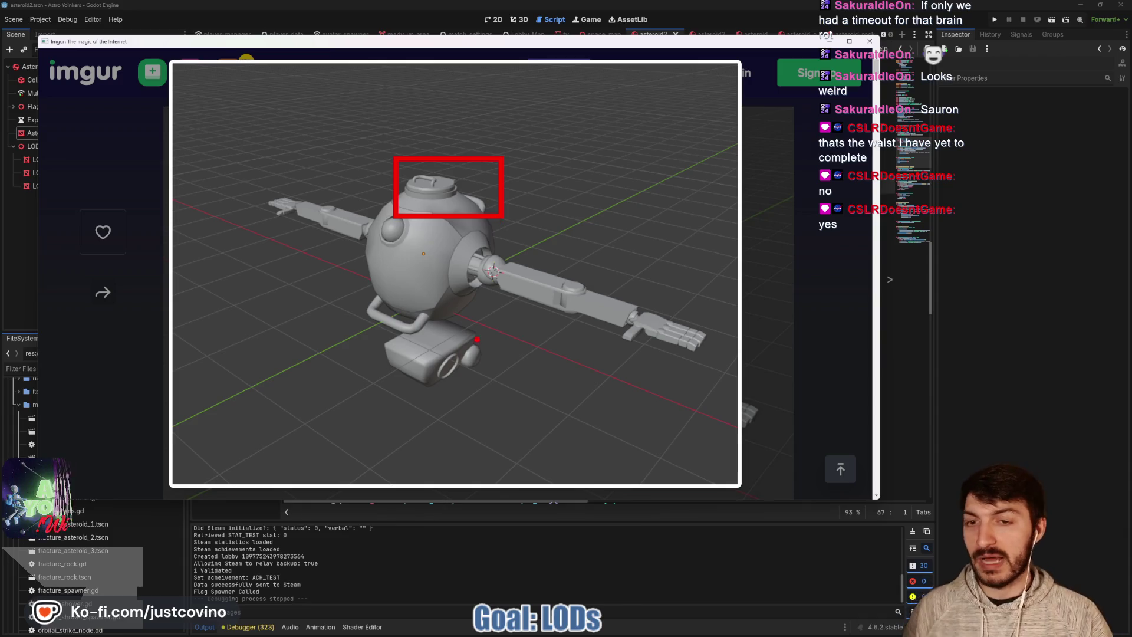
{"action": "mouse_move", "coordinate": [444, 318]}
{"action": "left_mouse_down"}
{"action": "mouse_move", "coordinate": [372, 345]}
{"action": "mouse_move", "coordinate": [353, 299]}
{"action": "left_mouse_up"}
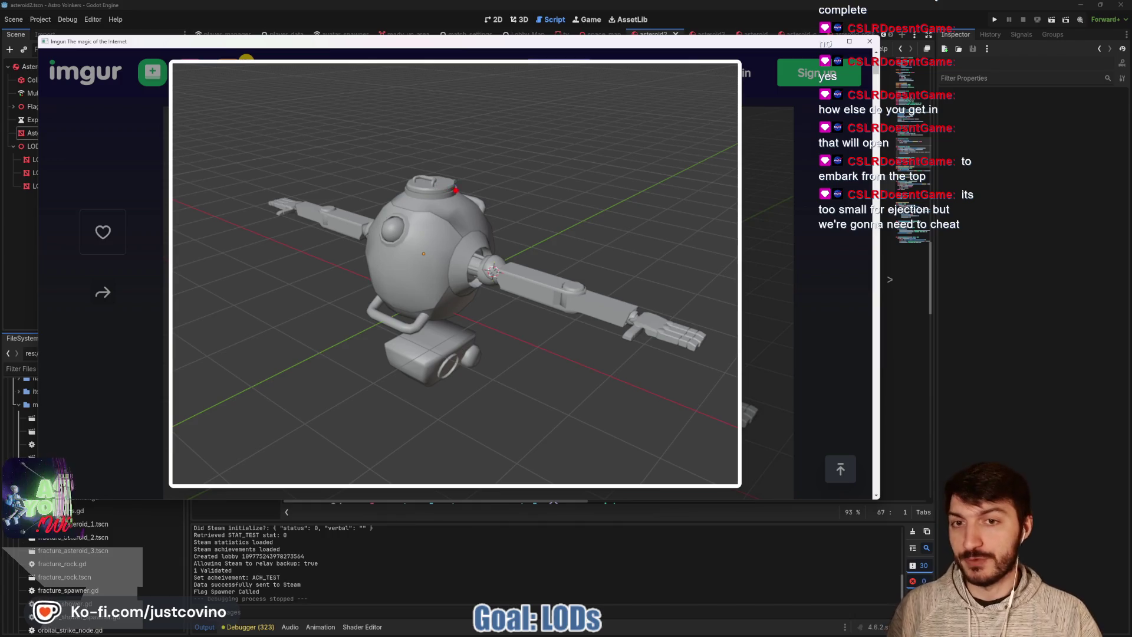
{"action": "left_click_drag", "start_coordinate": [472, 204], "coordinate": [548, 115]}
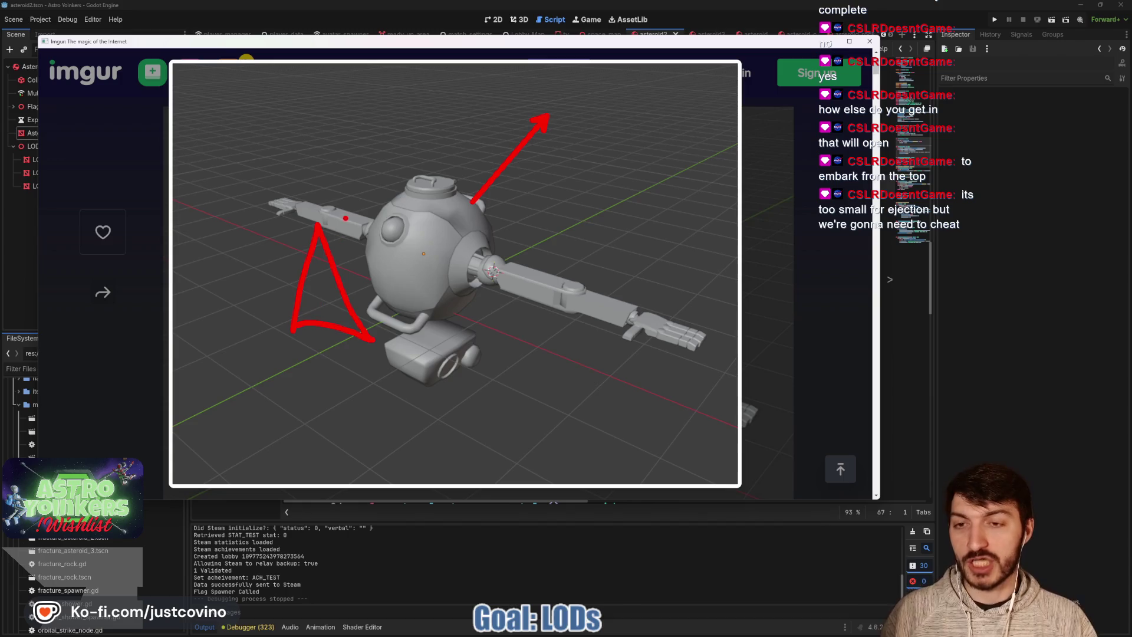
{"action": "left_click_drag", "start_coordinate": [346, 218], "coordinate": [330, 202]}
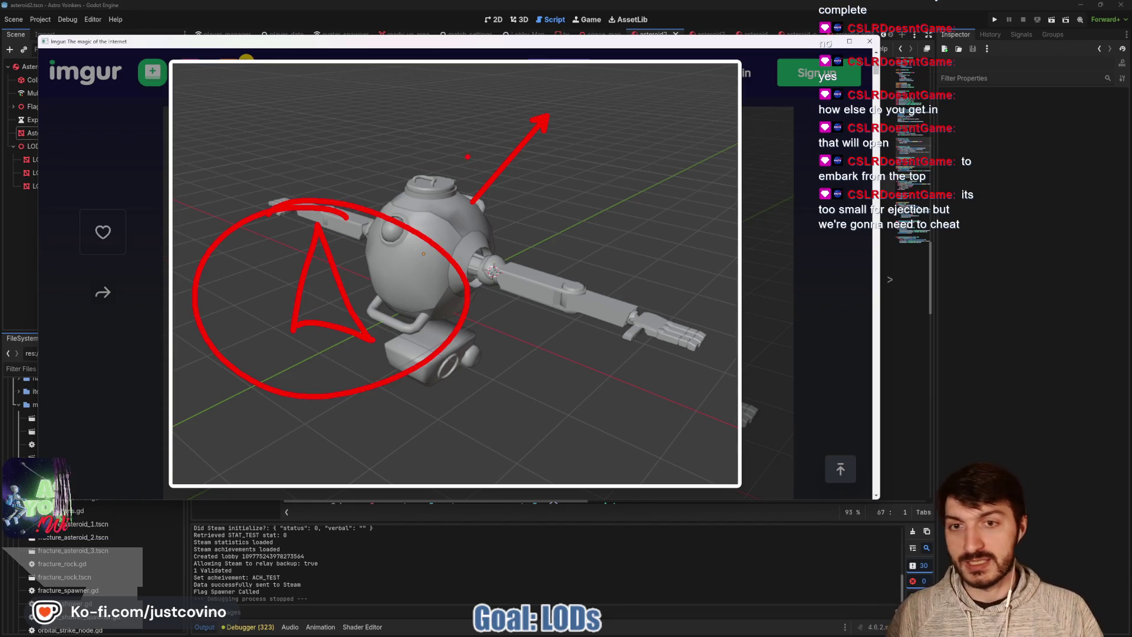
{"action": "left_click_drag", "start_coordinate": [196, 167], "coordinate": [439, 159]}
{"action": "left_click_drag", "start_coordinate": [488, 159], "coordinate": [506, 169]}
{"action": "left_click_drag", "start_coordinate": [509, 180], "coordinate": [510, 207]}
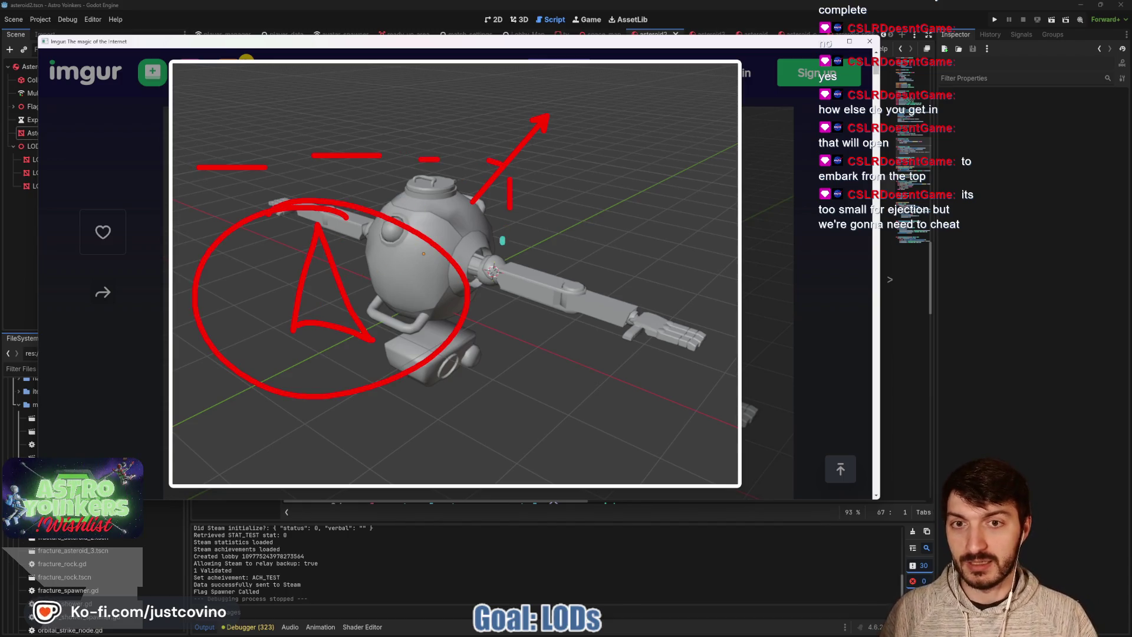
{"action": "left_click_drag", "start_coordinate": [227, 429], "coordinate": [209, 428]}
{"action": "left_click_drag", "start_coordinate": [165, 425], "coordinate": [133, 412]}
{"action": "left_click_drag", "start_coordinate": [111, 404], "coordinate": [131, 322]}
{"action": "left_click_drag", "start_coordinate": [139, 292], "coordinate": [150, 219]}
{"action": "left_click_drag", "start_coordinate": [151, 197], "coordinate": [183, 171]}
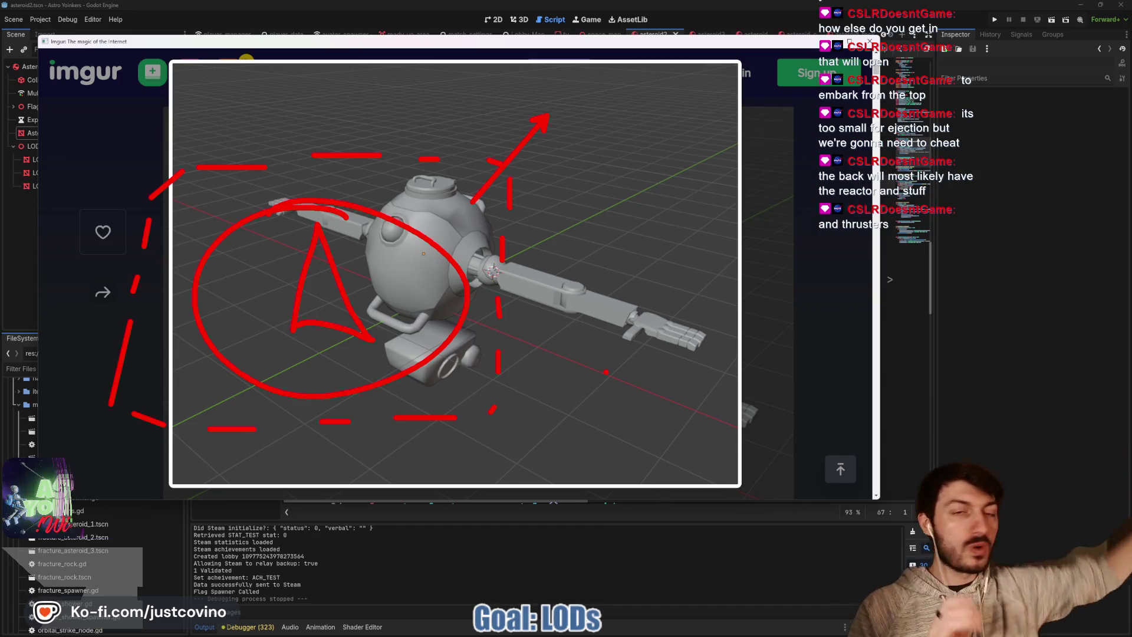
{"action": "key", "text": "e"}
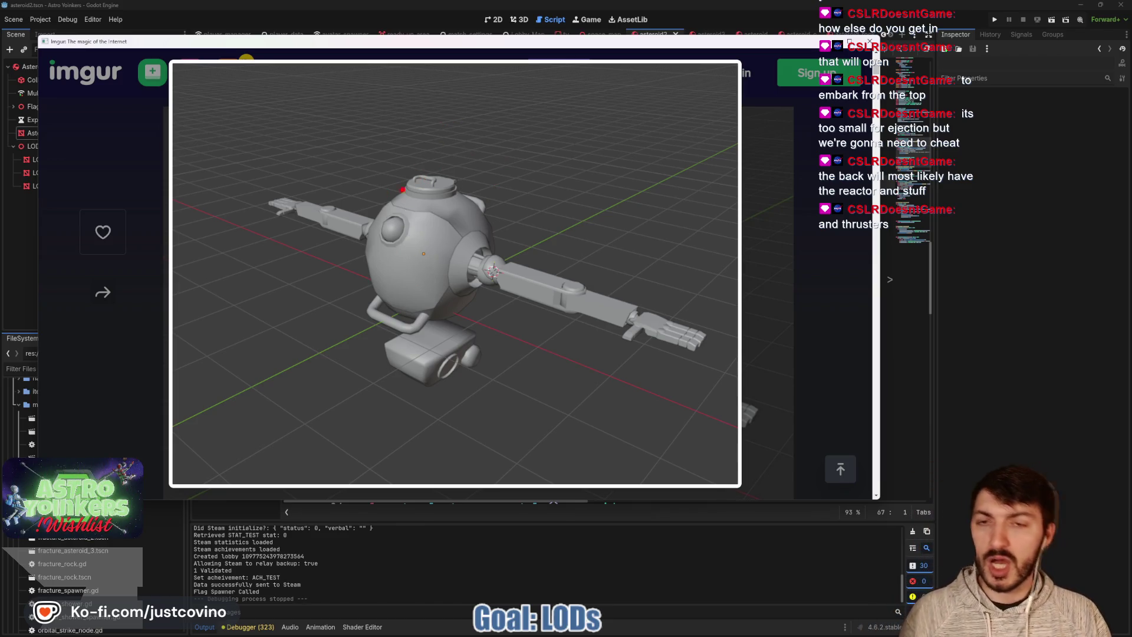
{"action": "mouse_move", "coordinate": [401, 155]}
{"action": "left_mouse_down"}
{"action": "mouse_move", "coordinate": [460, 203]}
{"action": "mouse_move", "coordinate": [487, 201]}
{"action": "left_mouse_up"}
{"action": "key", "text": "e"}
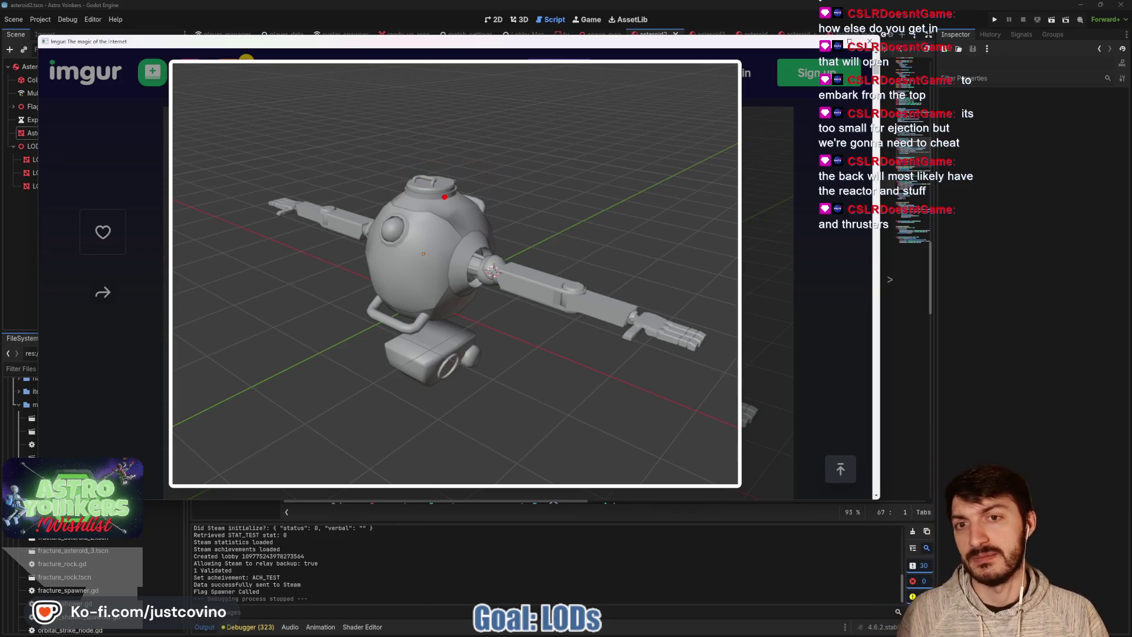
{"action": "mouse_move", "coordinate": [405, 333]}
{"action": "left_mouse_down"}
{"action": "mouse_move", "coordinate": [303, 245]}
{"action": "mouse_move", "coordinate": [330, 237]}
{"action": "mouse_move", "coordinate": [332, 267]}
{"action": "left_mouse_up"}
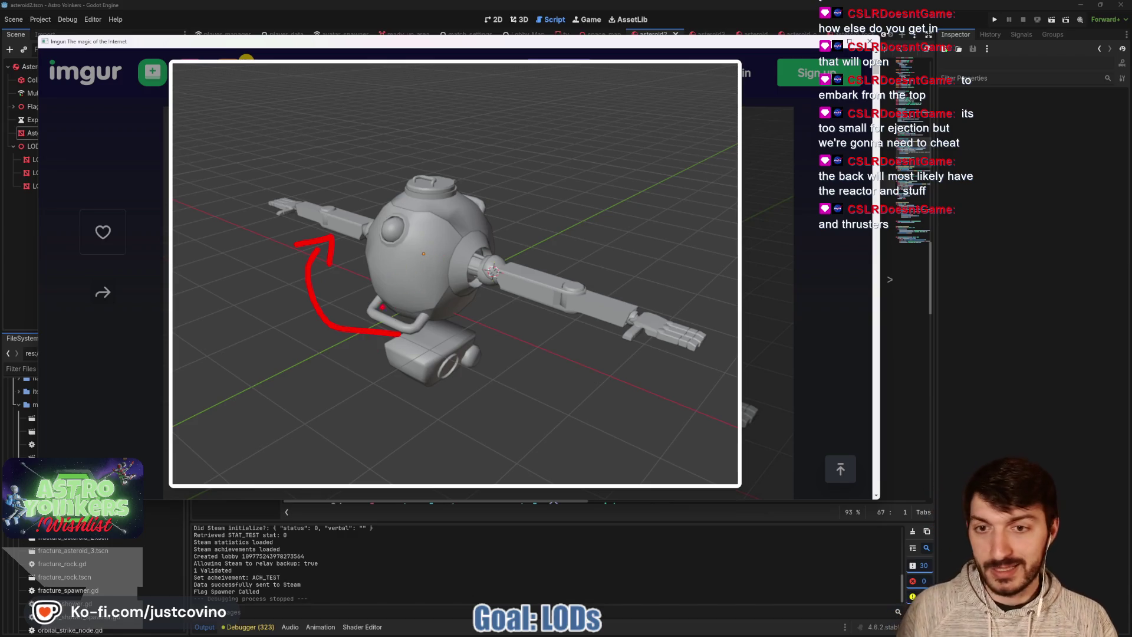
{"action": "left_click_drag", "start_coordinate": [434, 414], "coordinate": [434, 308]}
{"action": "left_click_drag", "start_coordinate": [425, 323], "coordinate": [443, 322]}
{"action": "left_click_drag", "start_coordinate": [230, 366], "coordinate": [367, 287]}
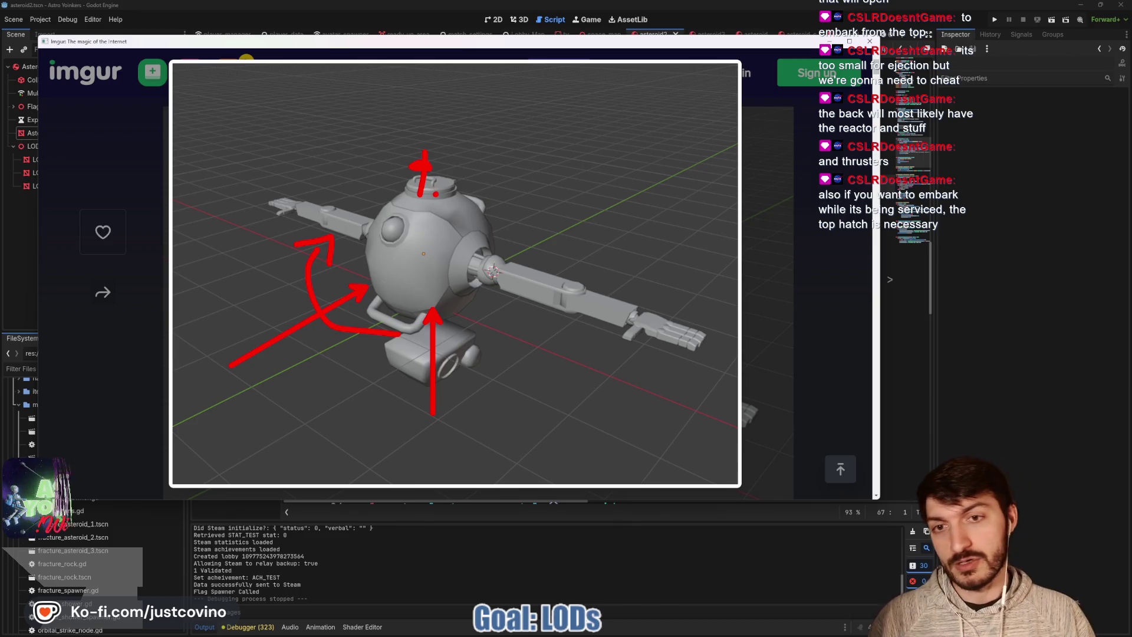
{"action": "left_click_drag", "start_coordinate": [436, 194], "coordinate": [475, 164]}
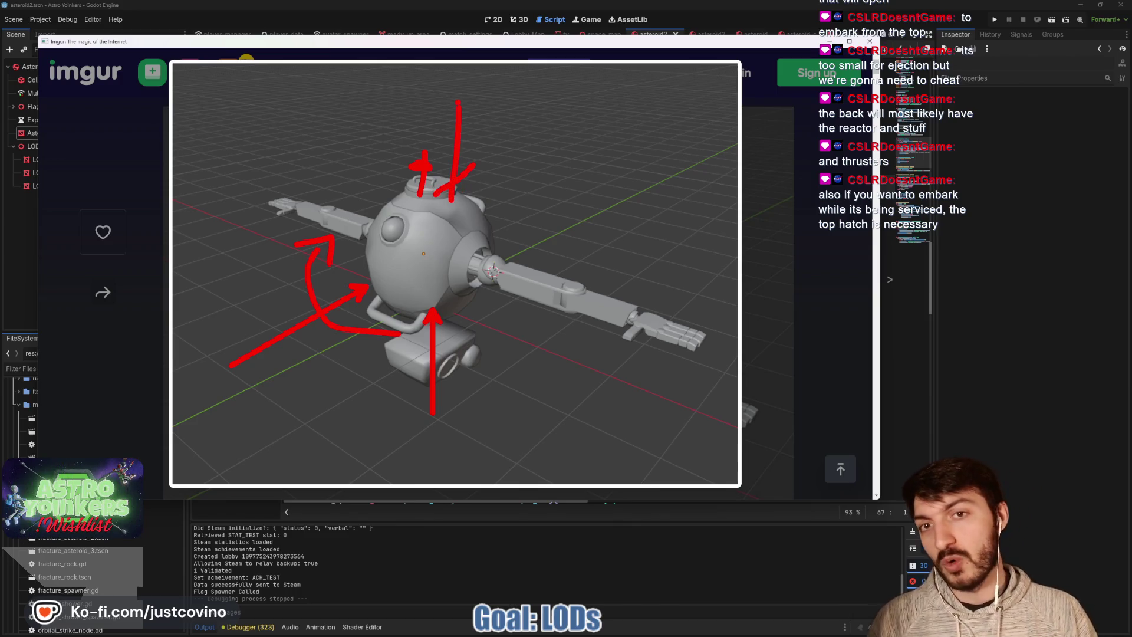
{"action": "left_click_drag", "start_coordinate": [406, 191], "coordinate": [403, 172]}
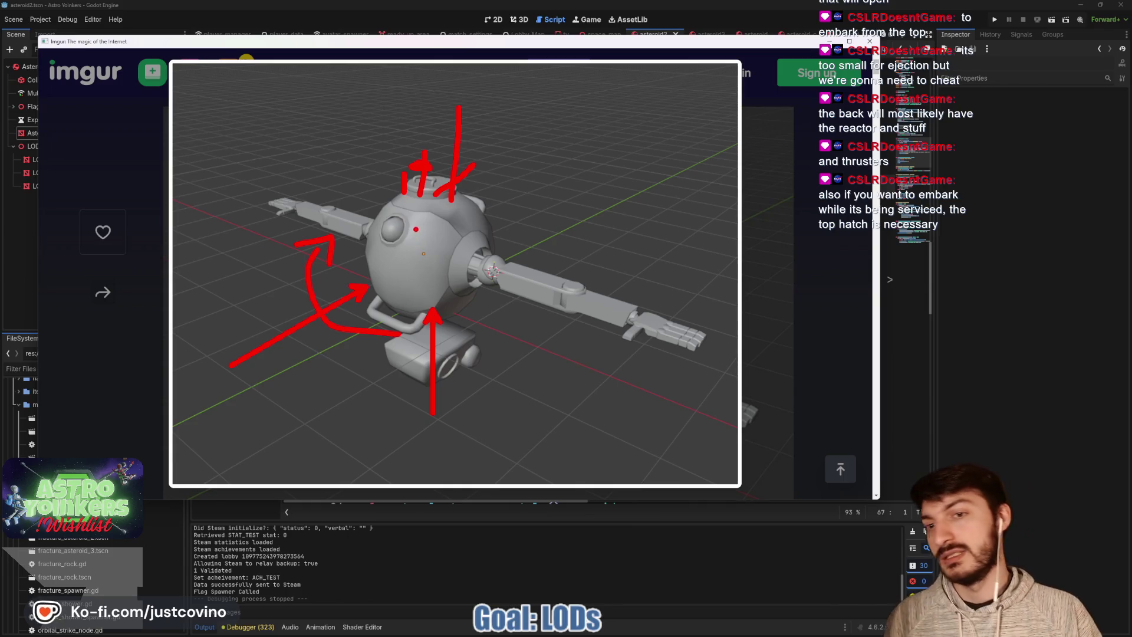
{"action": "key", "text": "Escape"}
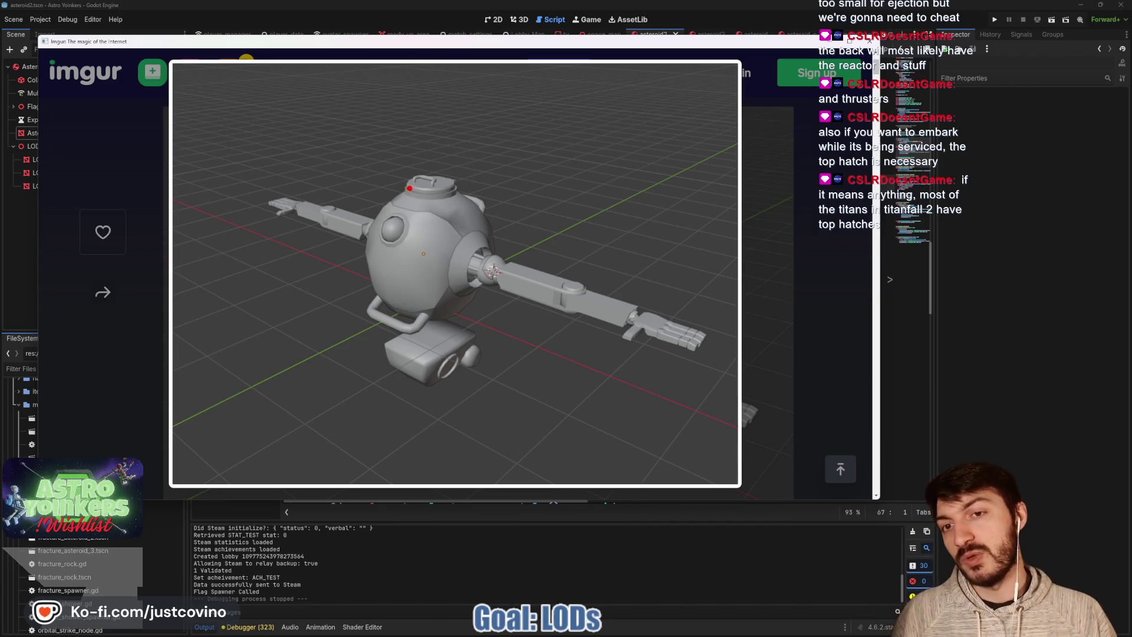
{"action": "mouse_move", "coordinate": [404, 194]}
{"action": "left_mouse_down"}
{"action": "mouse_move", "coordinate": [460, 204]}
{"action": "mouse_move", "coordinate": [407, 175]}
{"action": "left_mouse_up"}
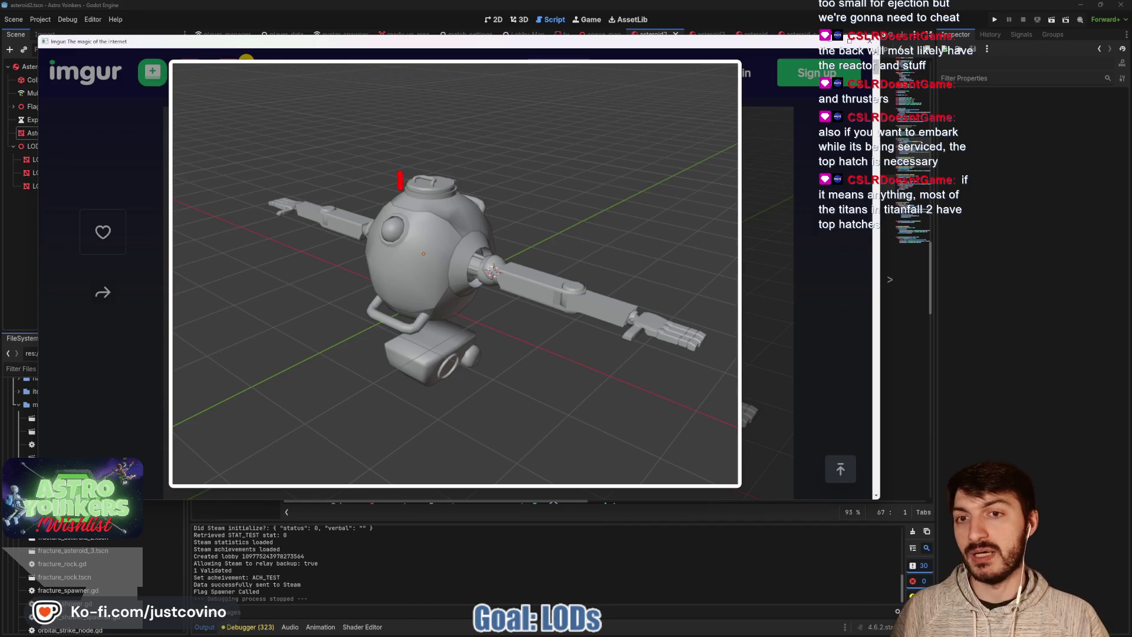
{"action": "key", "text": "e"}
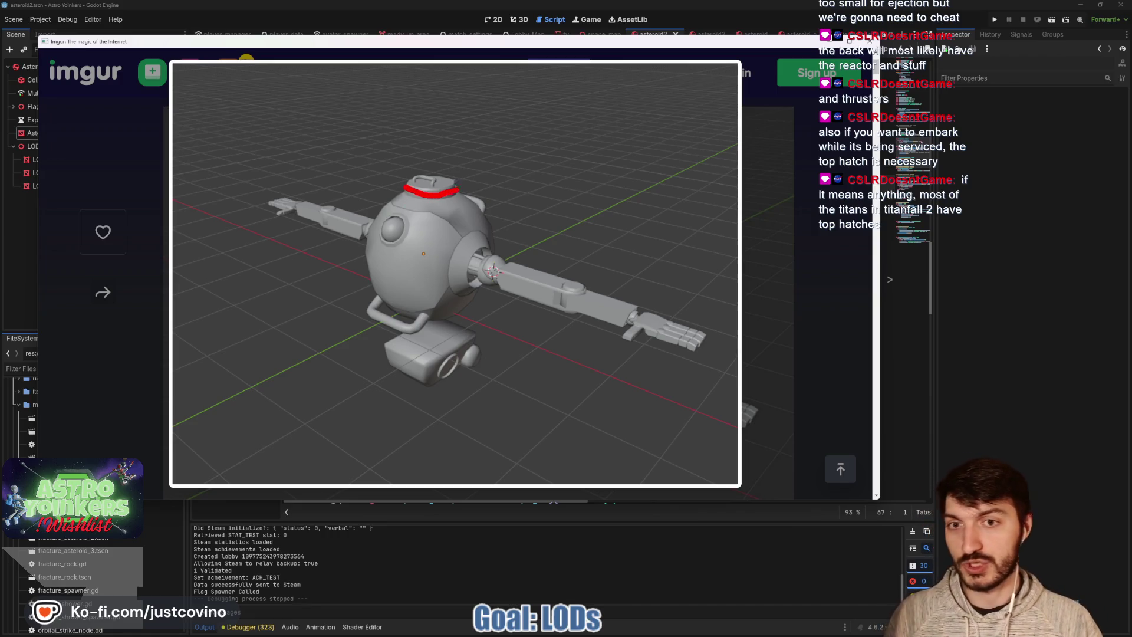
{"action": "left_click_drag", "start_coordinate": [399, 181], "coordinate": [461, 187]}
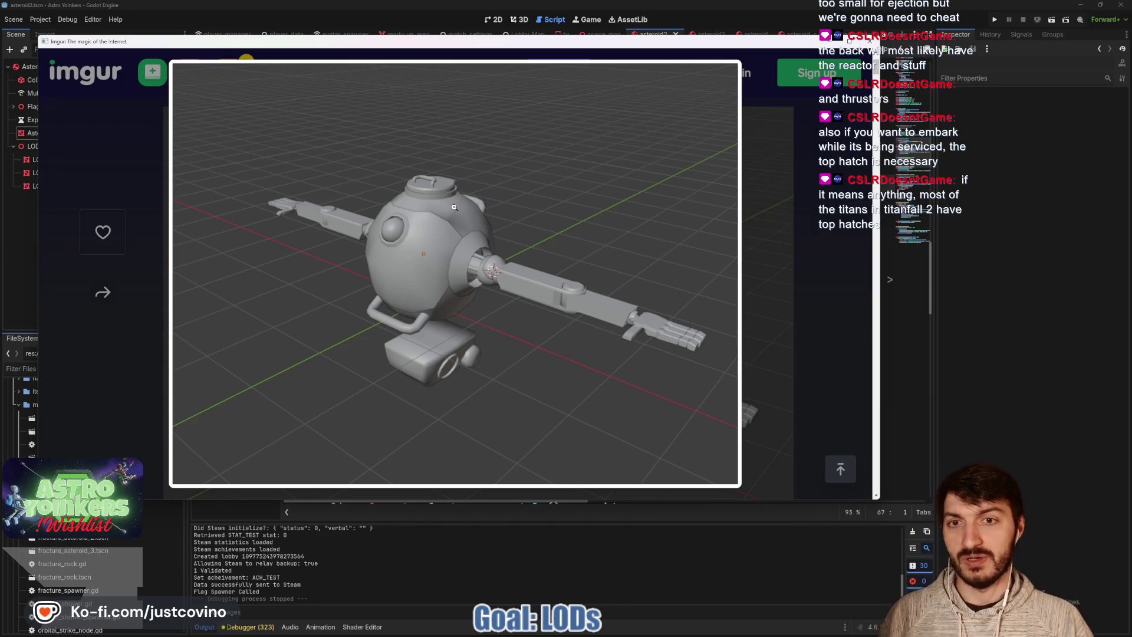
{"action": "mouse_move", "coordinate": [459, 176]}
{"action": "left_mouse_down"}
{"action": "mouse_move", "coordinate": [436, 189]}
{"action": "mouse_move", "coordinate": [406, 184]}
{"action": "left_mouse_up"}
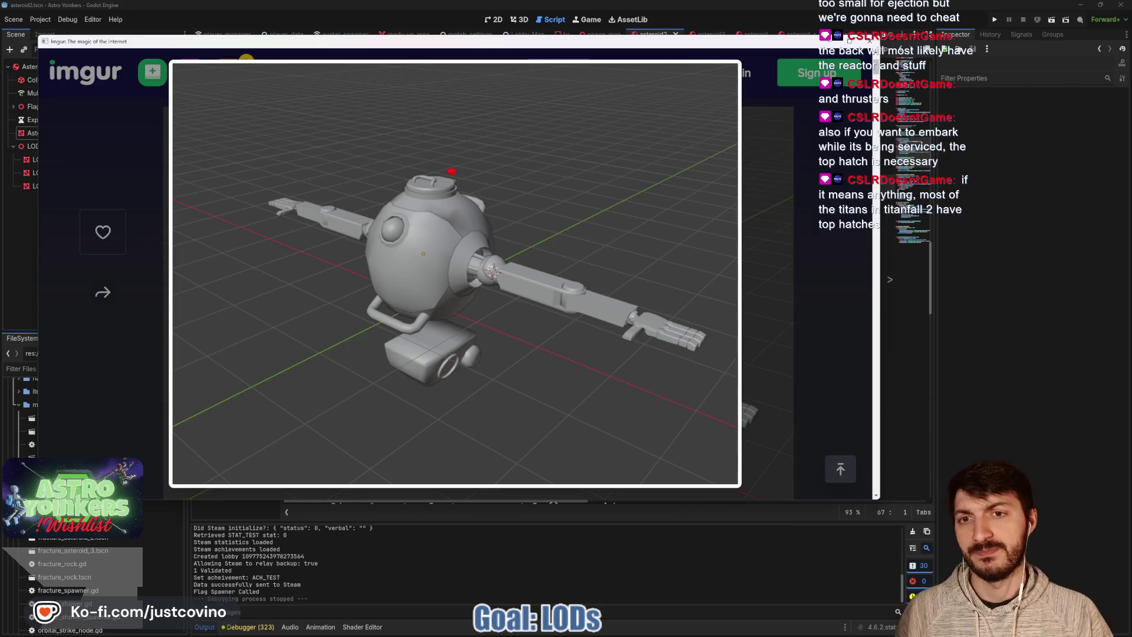
{"action": "left_click_drag", "start_coordinate": [392, 171], "coordinate": [512, 184]}
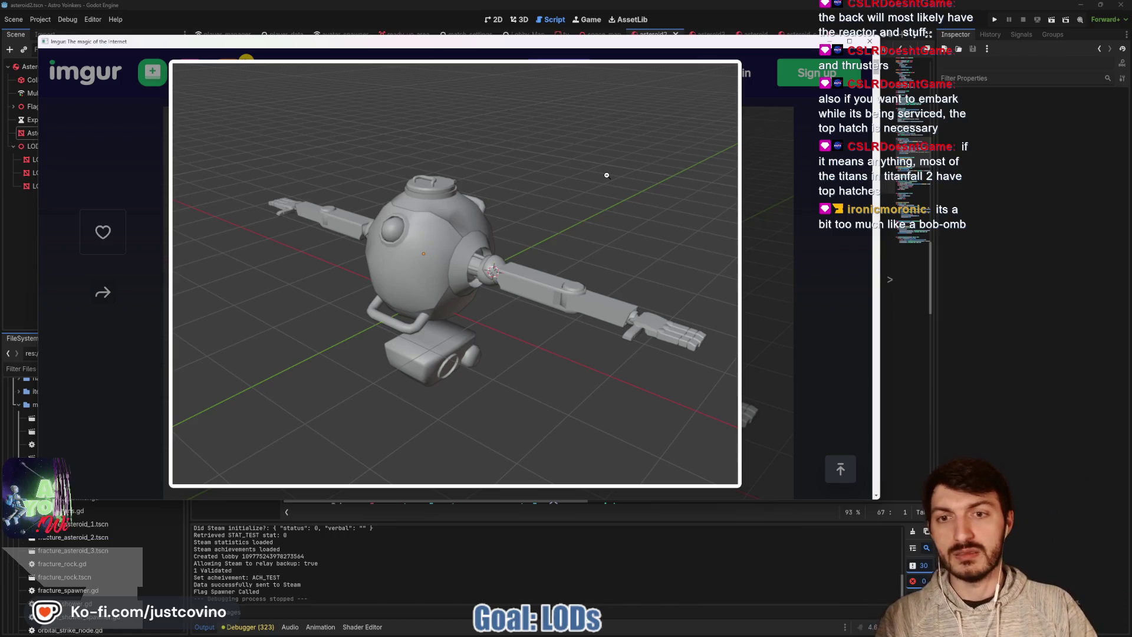
Close the Imgur image window and look over the asteroid.gd script
{"action": "left_click", "coordinate": [870, 42]}
{"action": "mouse_move", "coordinate": [692, 212]}
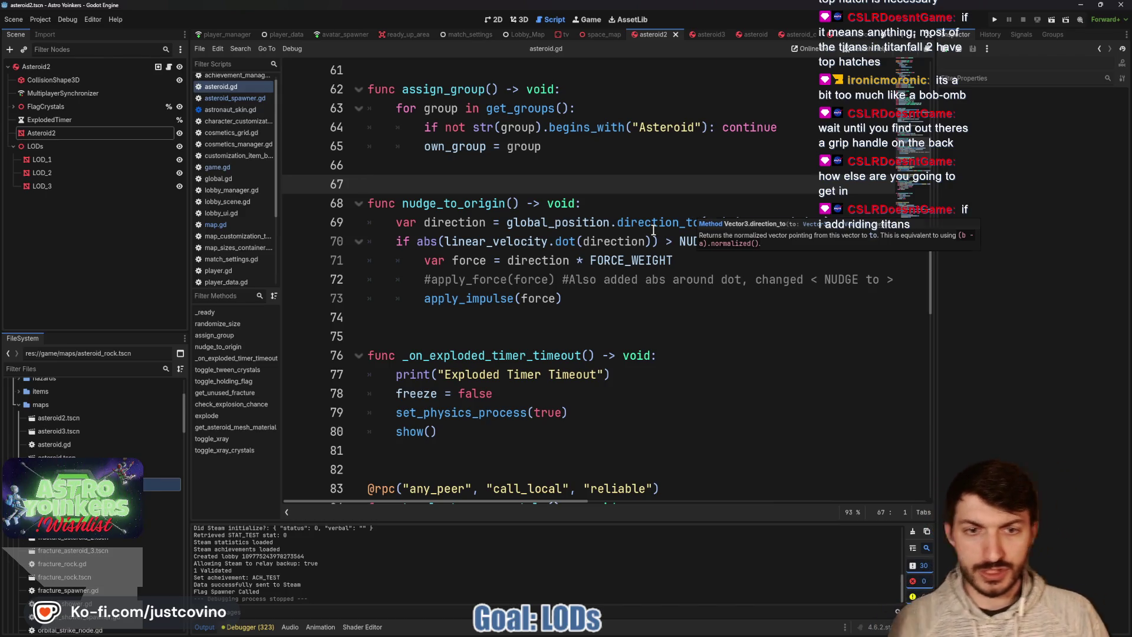
{"action": "scroll", "coordinate": [654, 229], "scroll_direction": "up", "scroll_amount": 12}
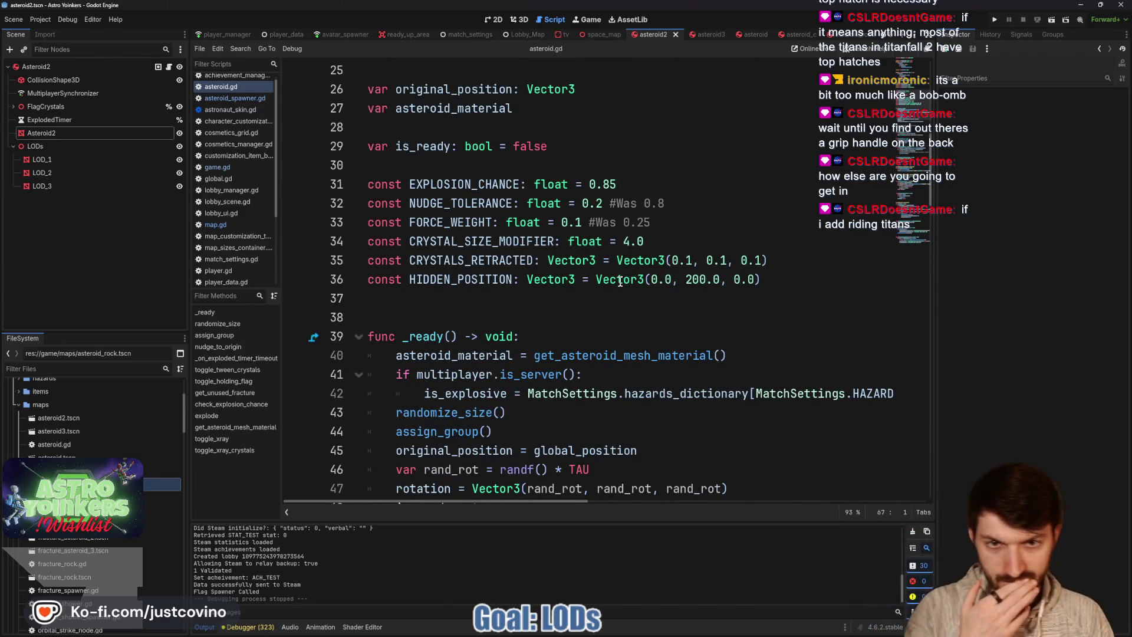
{"action": "scroll", "coordinate": [596, 248], "scroll_direction": "down", "scroll_amount": 6}
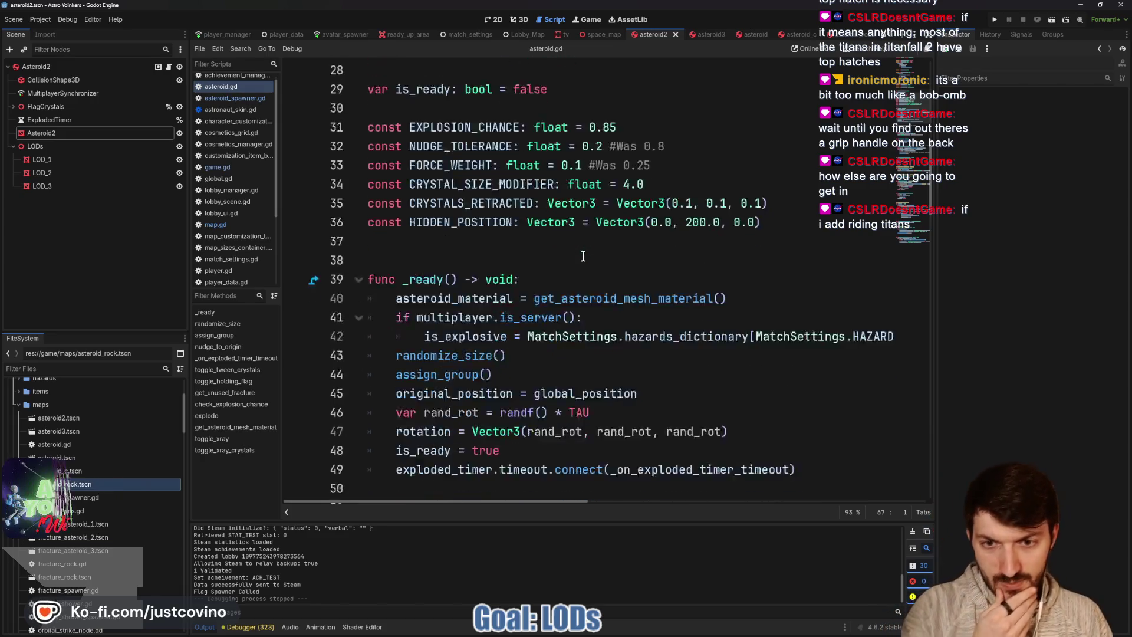
Run the project as a quick test and stop it once it launches
{"action": "left_click", "coordinate": [996, 21]}
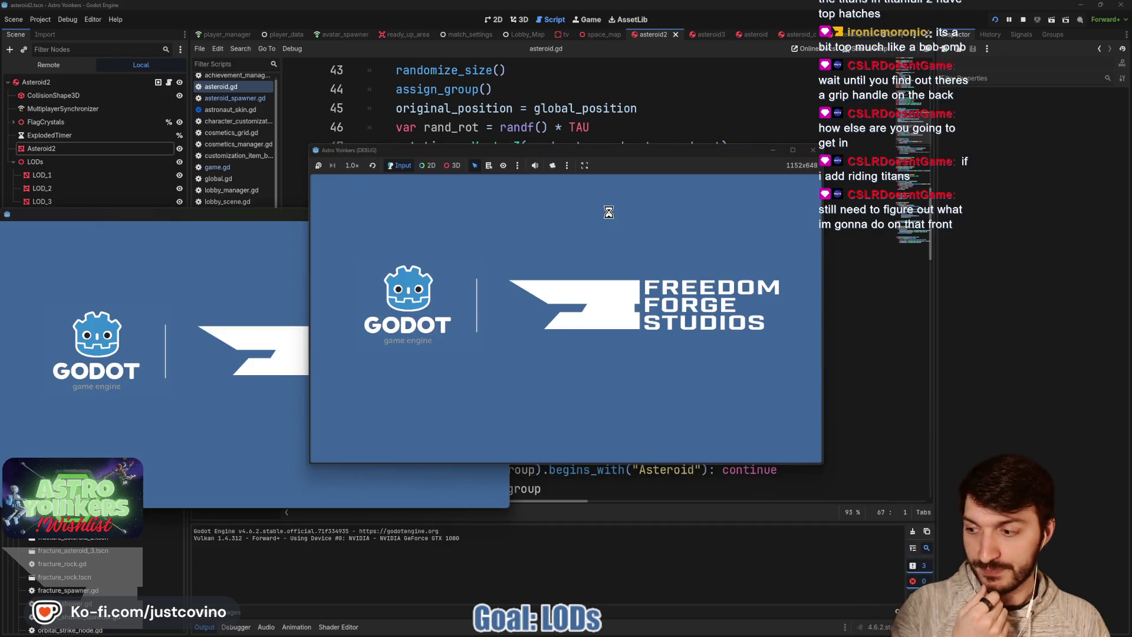
{"action": "left_click", "coordinate": [1023, 20]}
{"action": "left_click", "coordinate": [597, 213]}
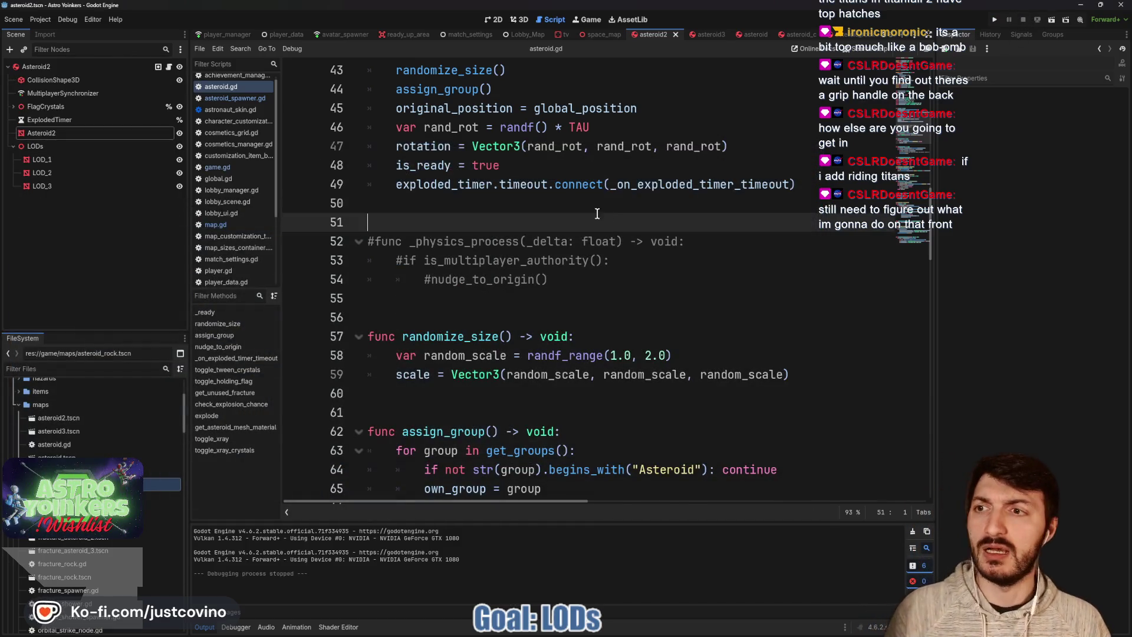
Set Asteroid2's visibility fade mode to Self and end margin to 10 m, checking it in 3D
{"action": "left_click", "coordinate": [41, 132]}
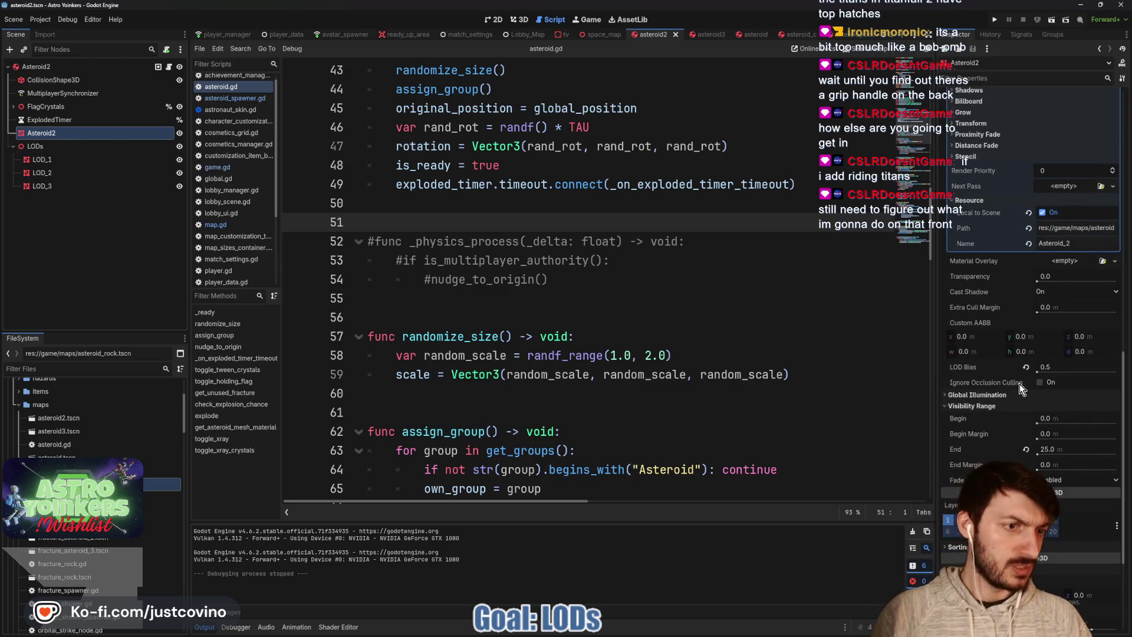
{"action": "left_click", "coordinate": [1111, 510]}
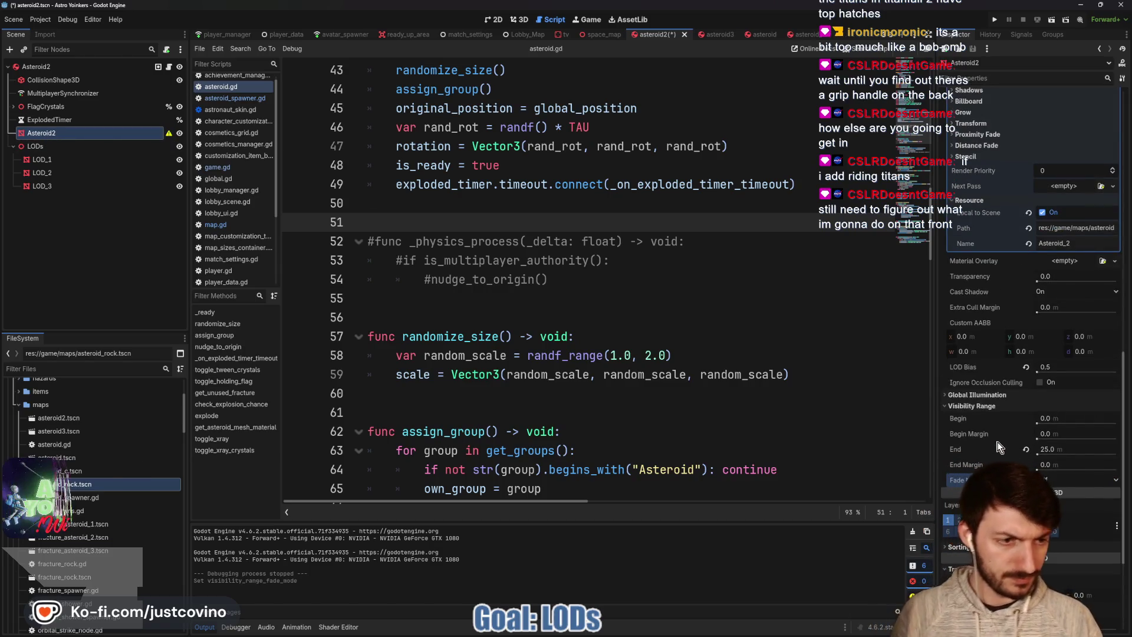
{"action": "left_click", "coordinate": [522, 18]}
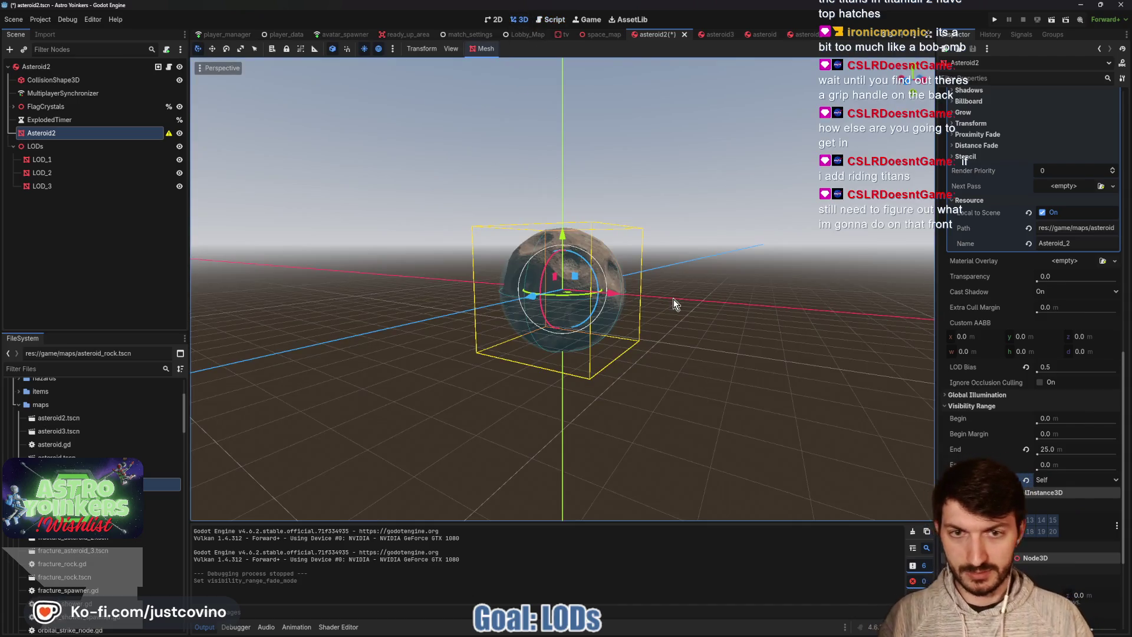
{"action": "scroll", "coordinate": [670, 289], "scroll_direction": "down", "scroll_amount": 20}
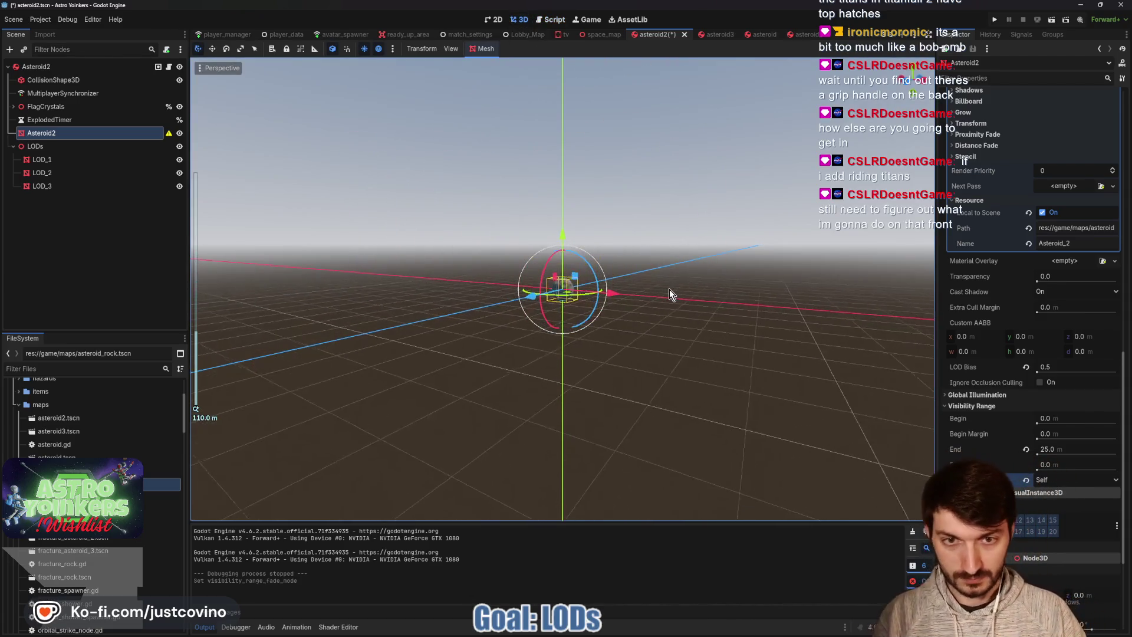
{"action": "scroll", "coordinate": [670, 292], "scroll_direction": "up", "scroll_amount": 20}
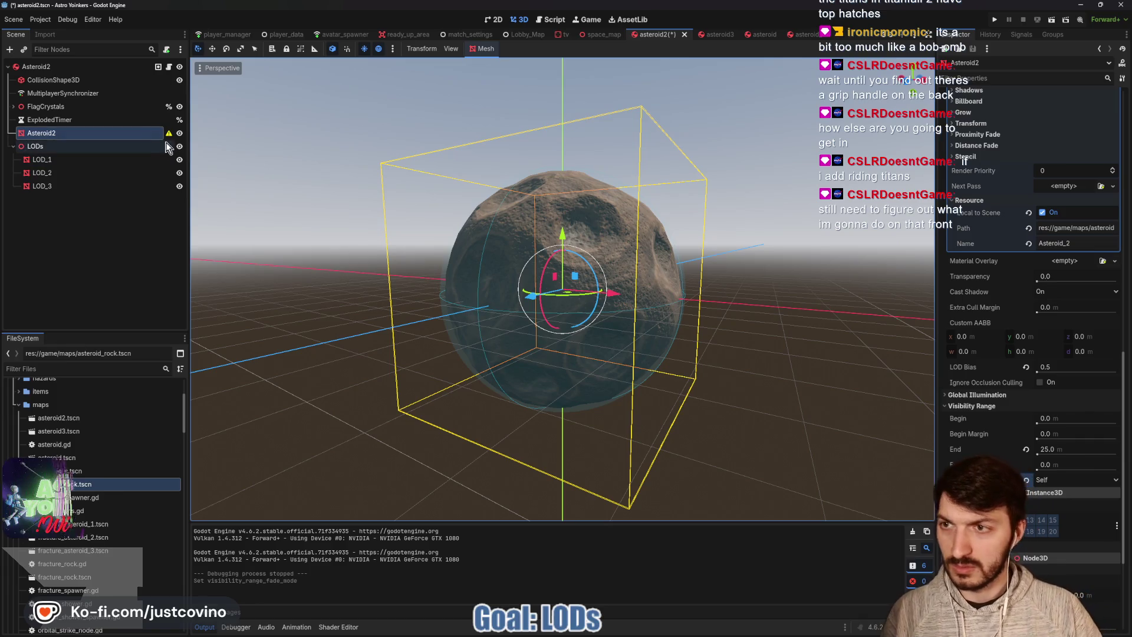
{"action": "mouse_move", "coordinate": [169, 136]}
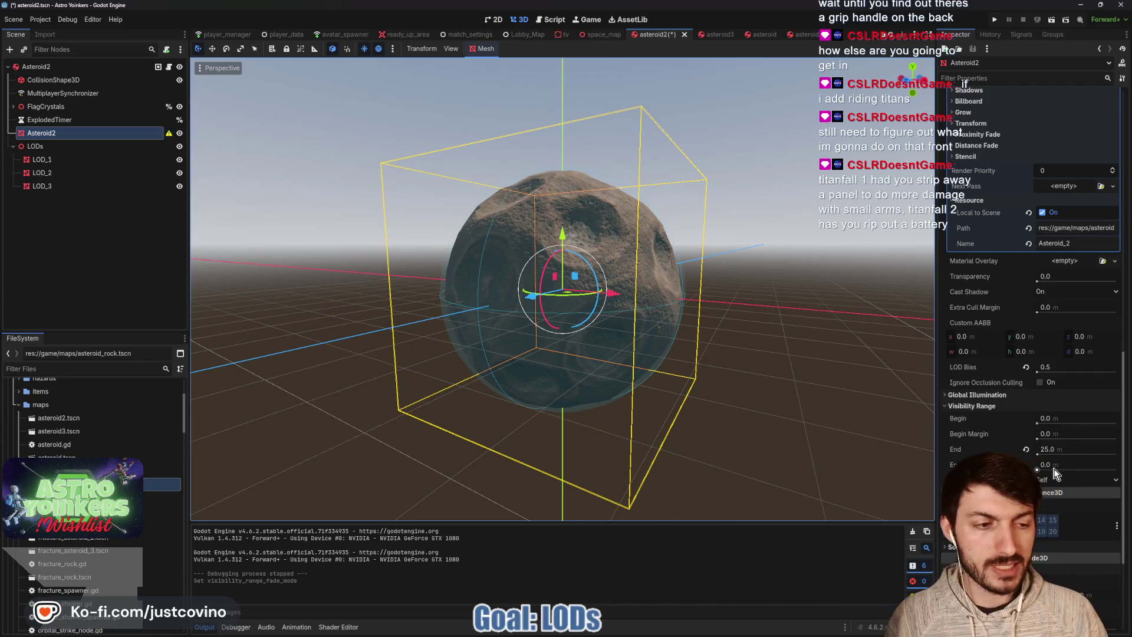
{"action": "left_click", "coordinate": [1052, 466]}
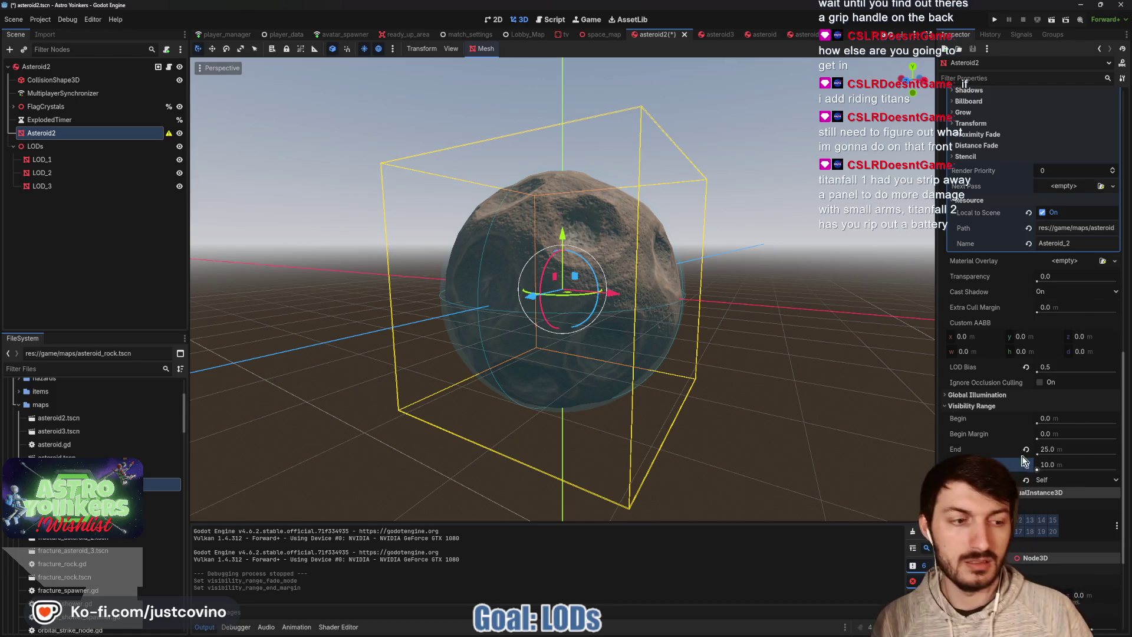
{"action": "scroll", "coordinate": [783, 354], "scroll_direction": "down", "scroll_amount": 5}
{"action": "scroll", "coordinate": [726, 363], "scroll_direction": "up", "scroll_amount": 5}
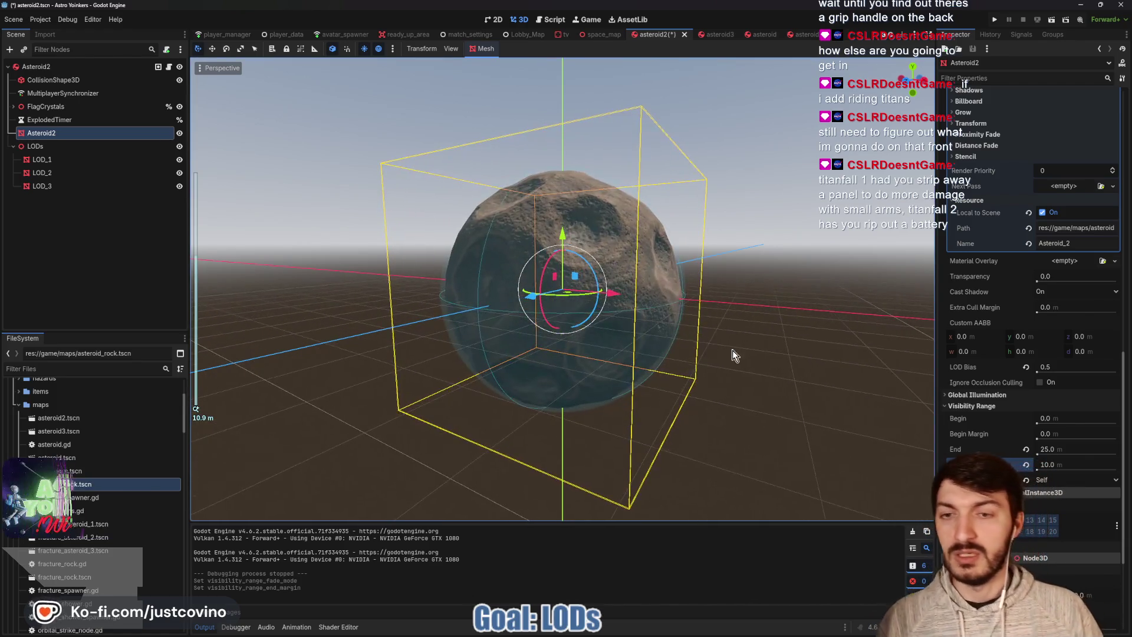
{"action": "left_click", "coordinate": [42, 159]}
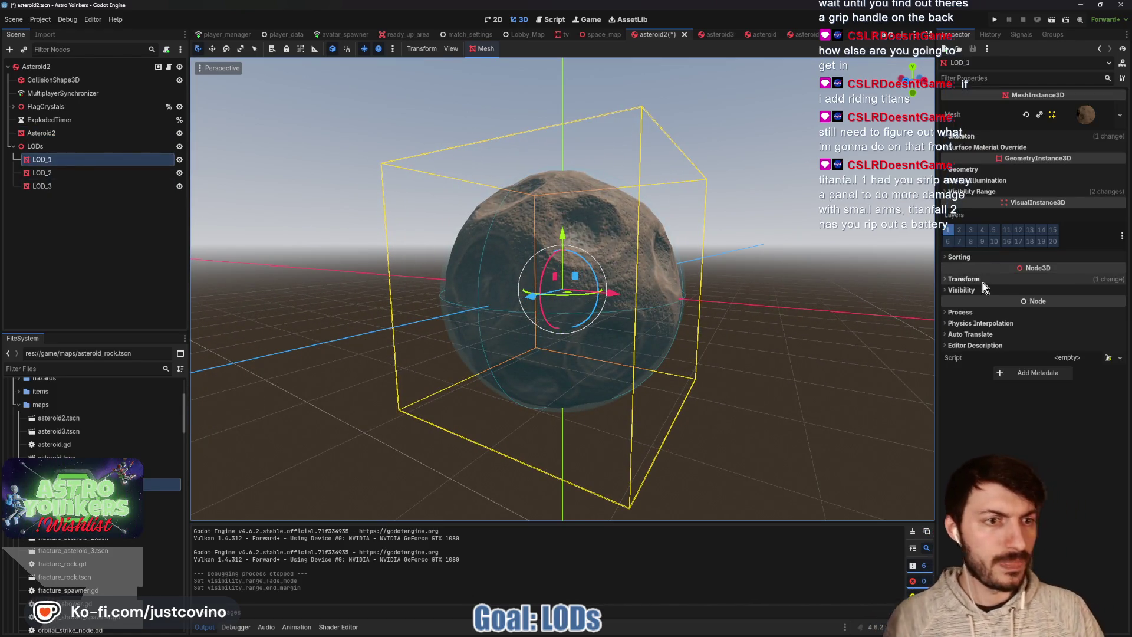
Give LOD_1 Self fade mode with 10 m begin and end visibility margins
{"action": "left_click", "coordinate": [967, 188]}
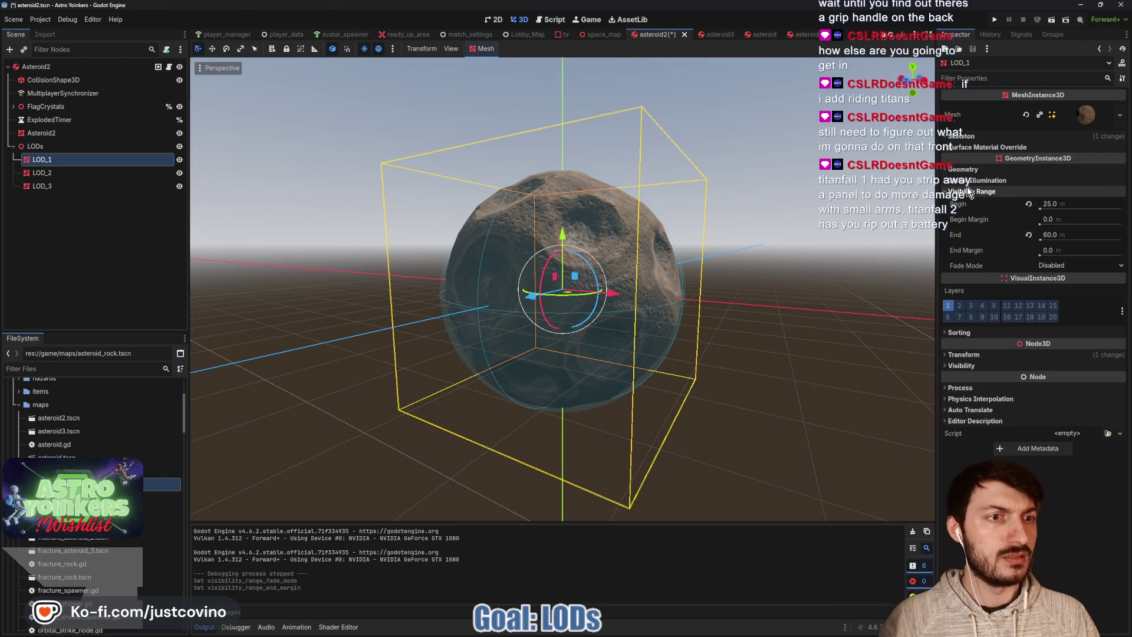
{"action": "left_click", "coordinate": [1060, 266]}
{"action": "left_click", "coordinate": [1067, 276]}
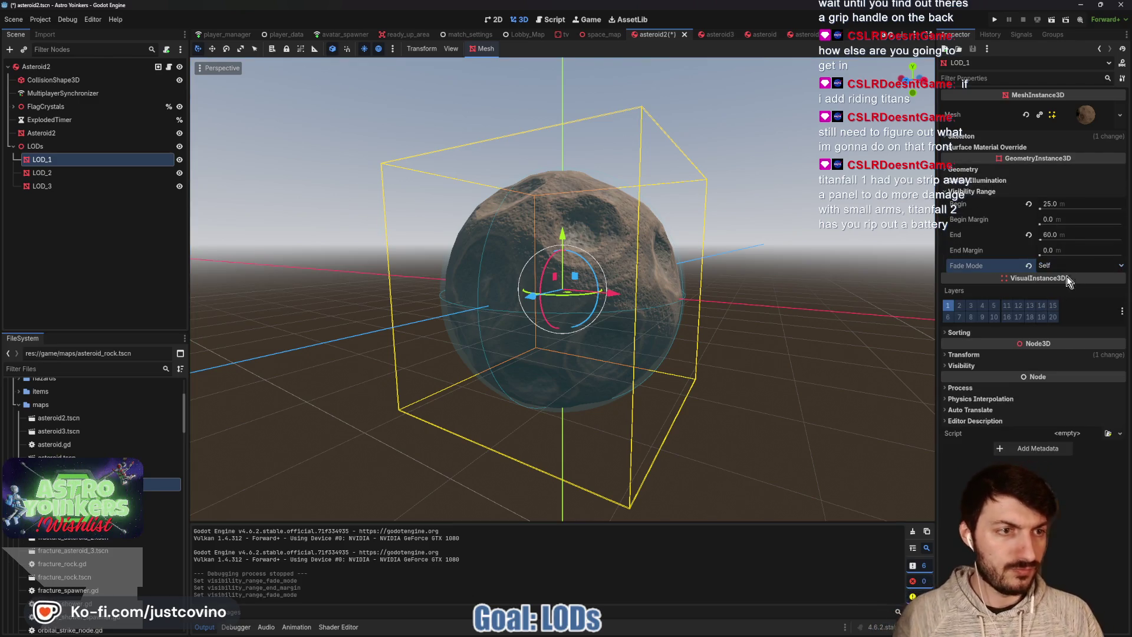
{"action": "left_click", "coordinate": [1065, 250]}
{"action": "type", "text": "10"}
{"action": "key", "text": "Return"}
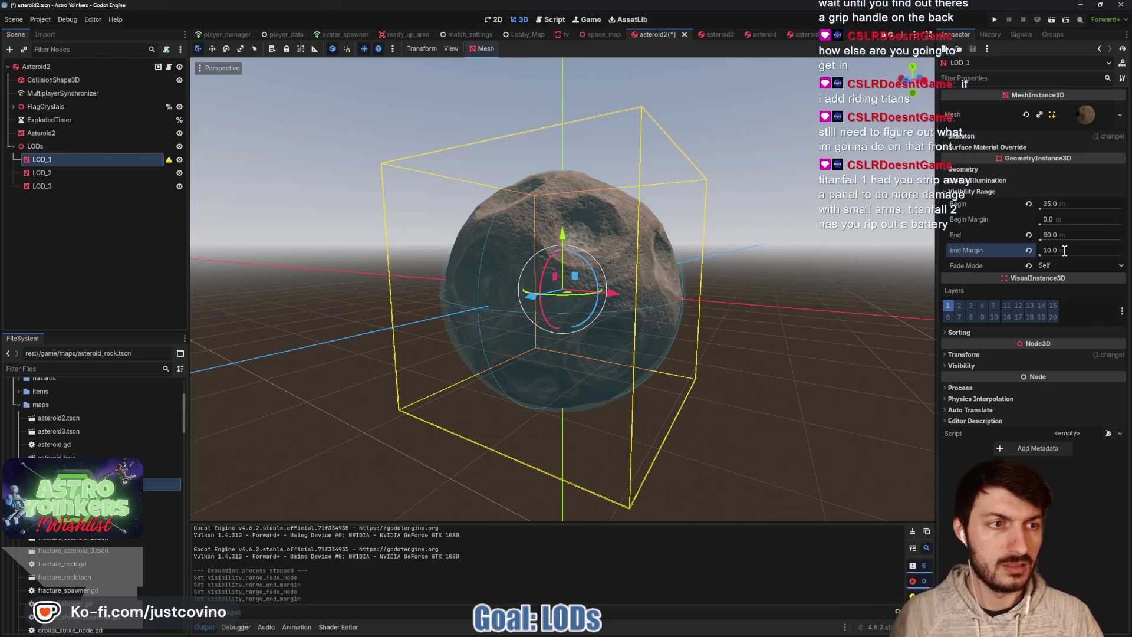
{"action": "left_click", "coordinate": [1066, 220]}
{"action": "type", "text": "10"}
{"action": "key", "text": "Return"}
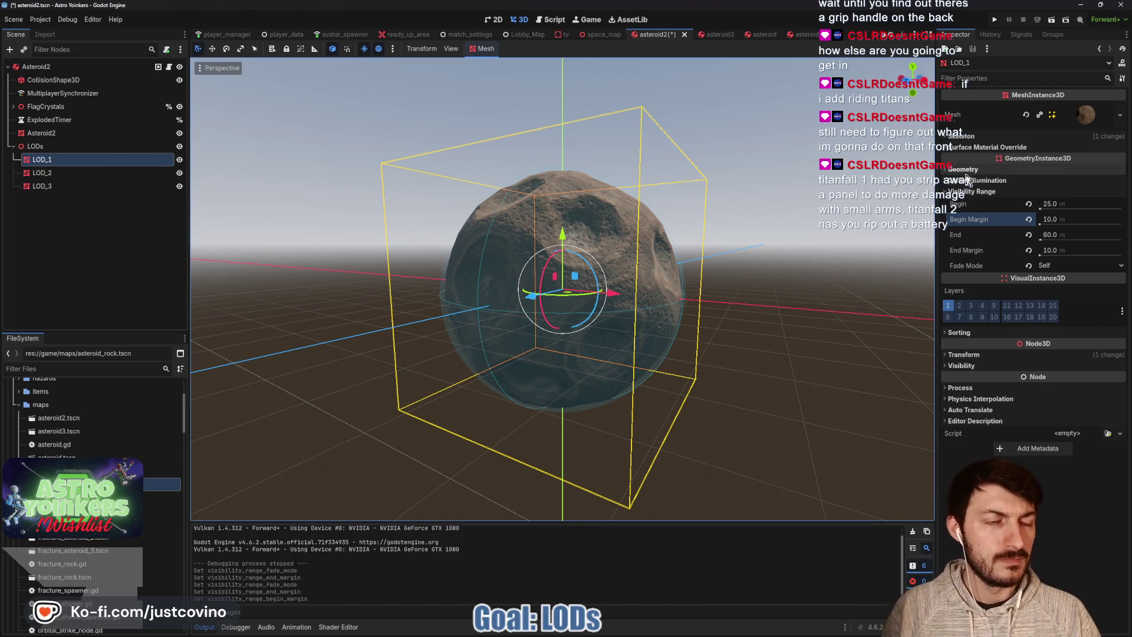
Give LOD_2 a 10 m visibility end margin and Self fade mode, then save
{"action": "left_click", "coordinate": [88, 173]}
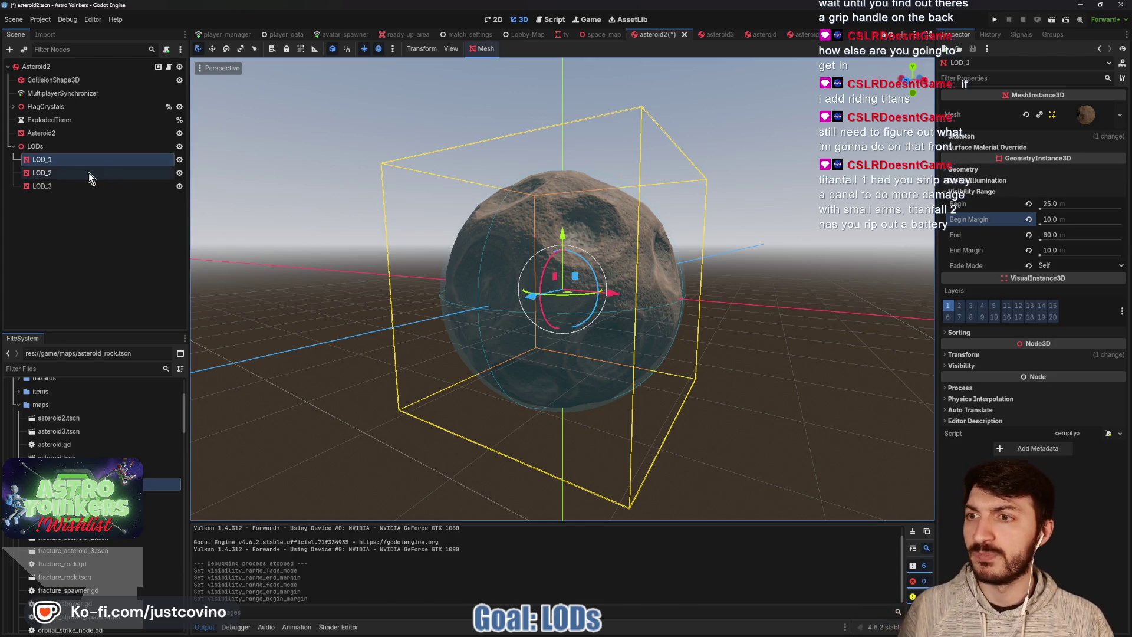
{"action": "left_click", "coordinate": [980, 190]}
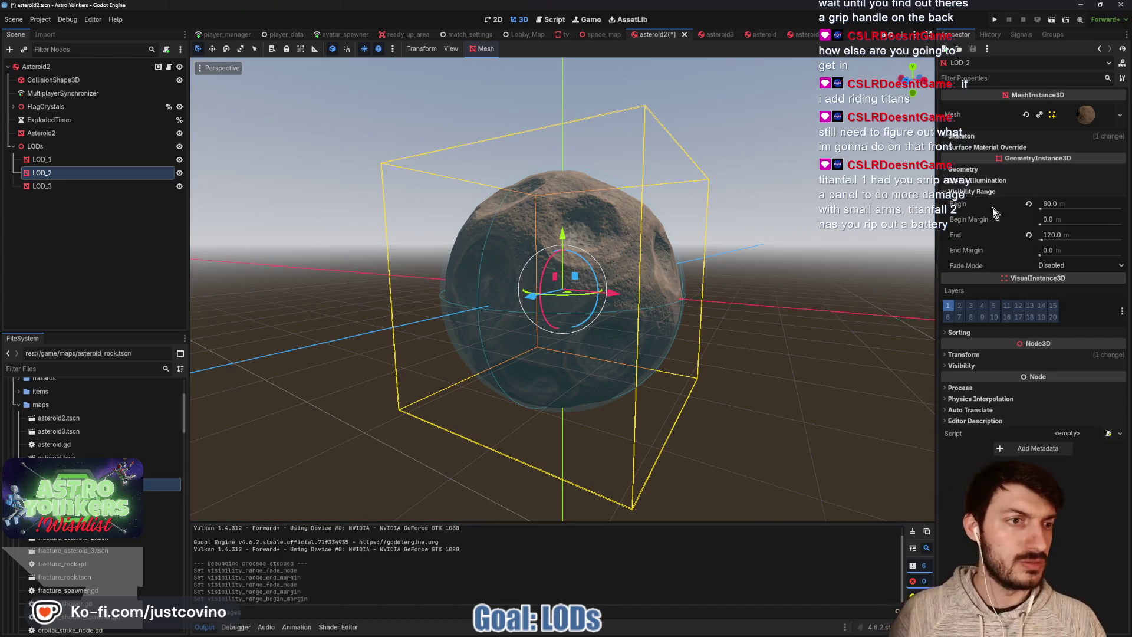
{"action": "left_click", "coordinate": [1059, 218]}
{"action": "type", "text": "10"}
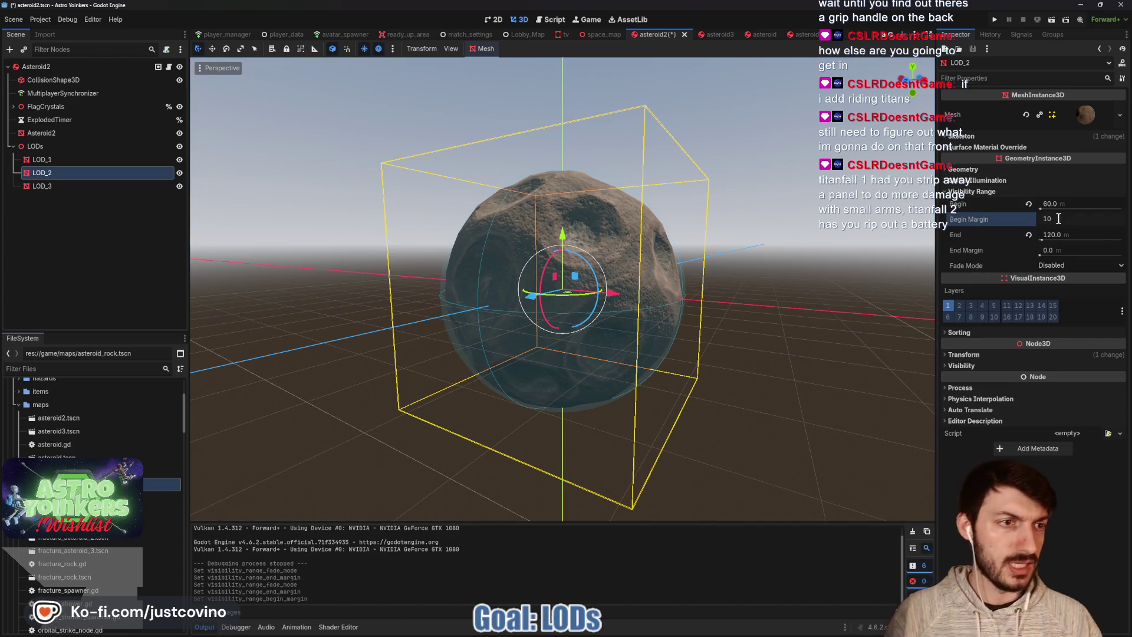
{"action": "left_click", "coordinate": [1064, 250]}
{"action": "type", "text": "10"}
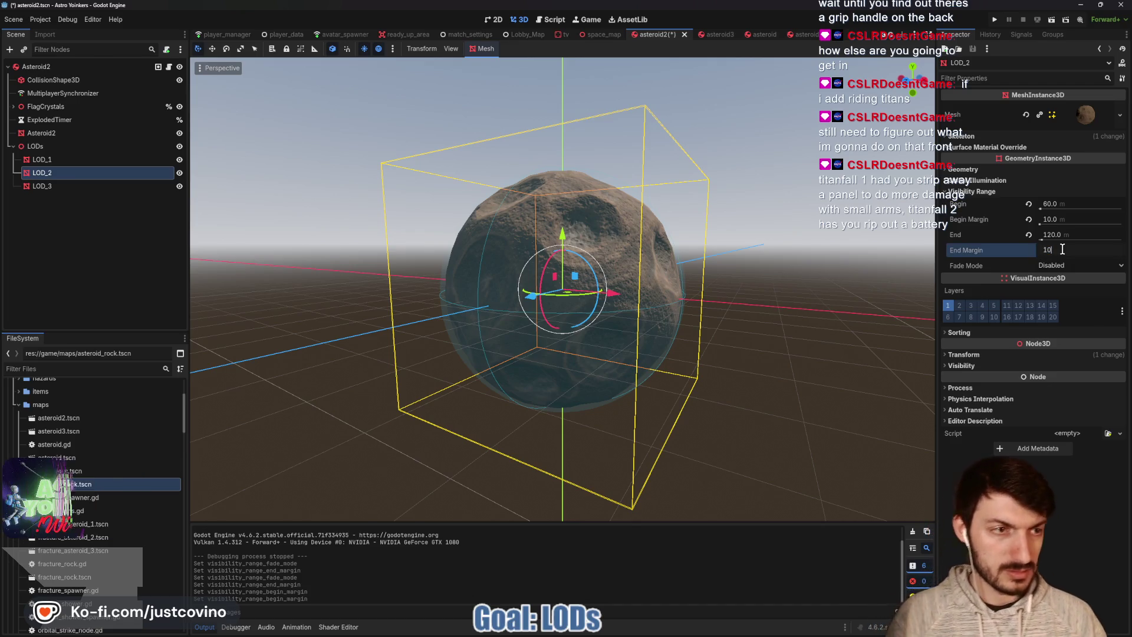
{"action": "key", "text": "Return"}
{"action": "left_click", "coordinate": [1062, 265]}
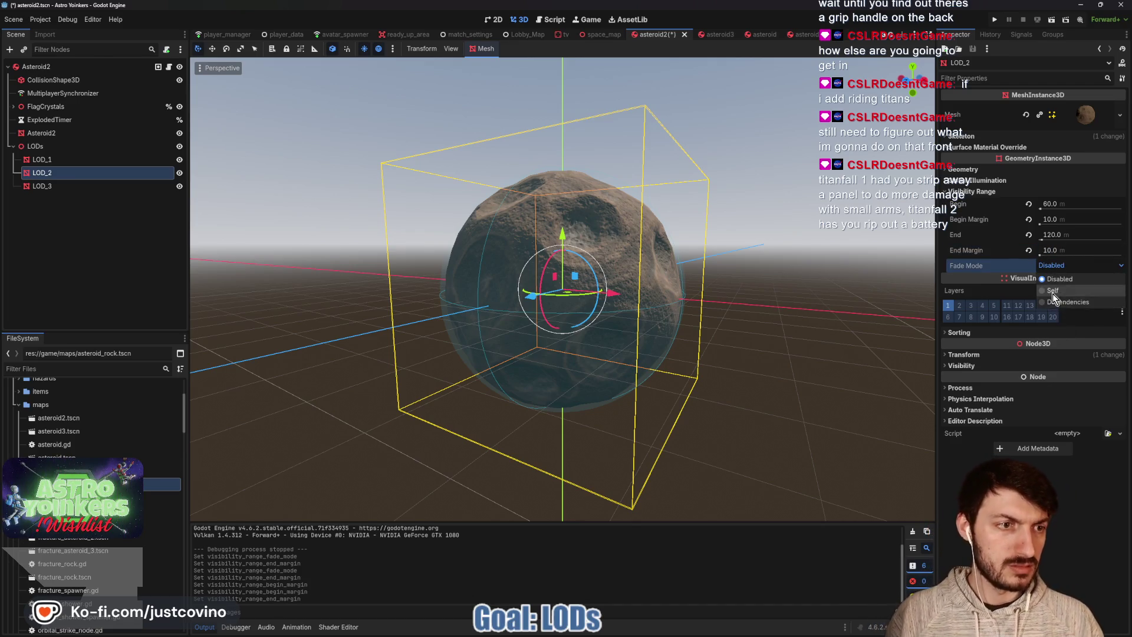
{"action": "left_click", "coordinate": [1073, 290]}
{"action": "key", "text": "ctrl+s"}
Give LOD_3 a 10 m begin margin and Self fade mode, then save asteroid2
{"action": "left_click", "coordinate": [41, 186]}
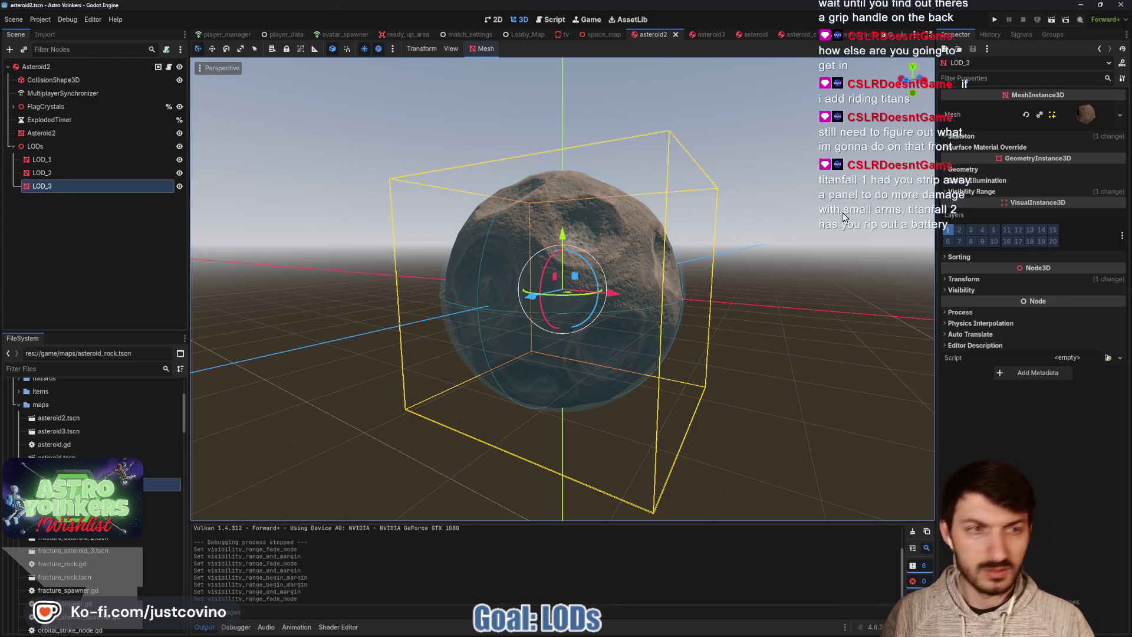
{"action": "left_click", "coordinate": [1065, 220]}
{"action": "type", "text": "10"}
{"action": "key", "text": "Return"}
{"action": "left_click", "coordinate": [1055, 264]}
{"action": "left_click", "coordinate": [1055, 289]}
{"action": "key", "text": "ctrl+s"}
Zoom in and out to test the LOD fading, then hide CollisionShape3D in the Scene dock
{"action": "scroll", "coordinate": [745, 258], "scroll_direction": "down", "scroll_amount": 10}
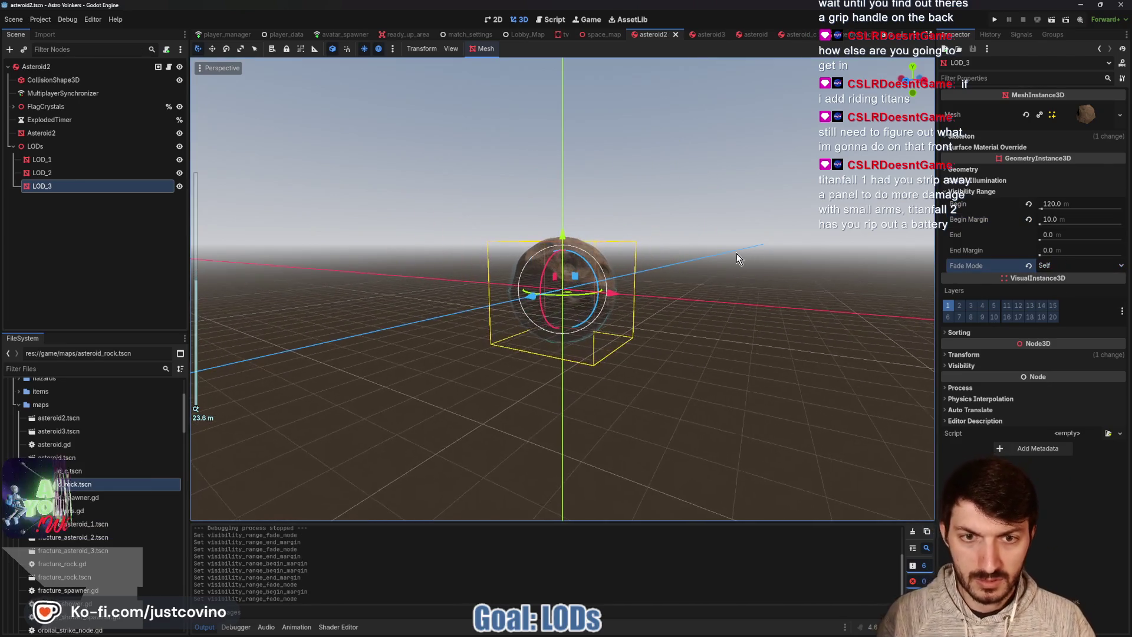
{"action": "scroll", "coordinate": [766, 283], "scroll_direction": "up", "scroll_amount": 10}
{"action": "scroll", "coordinate": [773, 278], "scroll_direction": "down", "scroll_amount": 8}
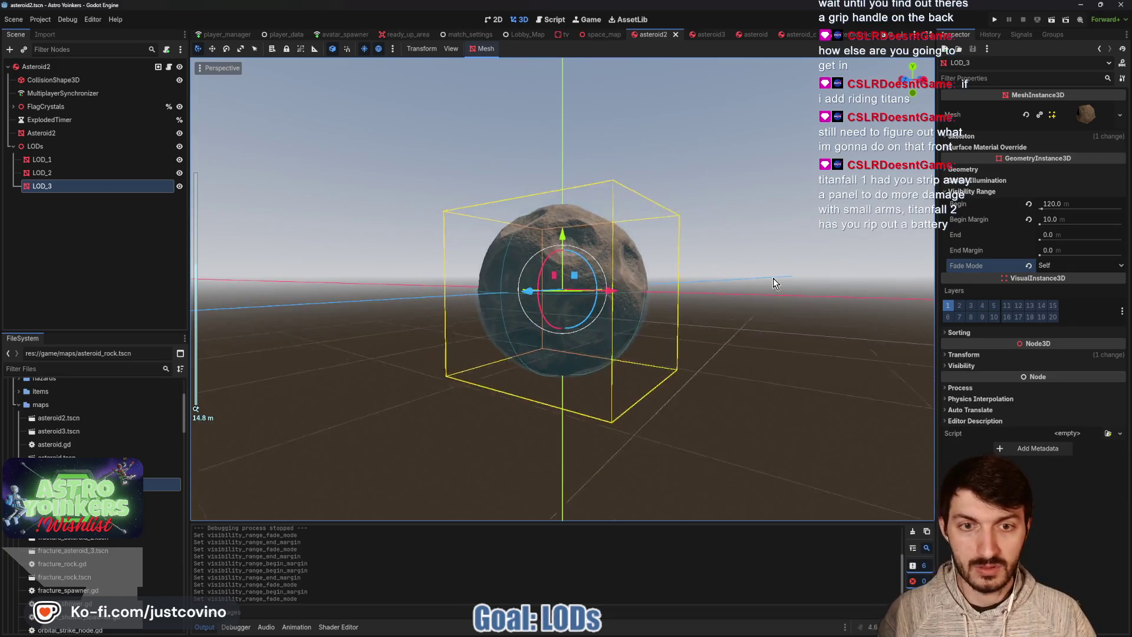
{"action": "scroll", "coordinate": [762, 282], "scroll_direction": "down", "scroll_amount": 8}
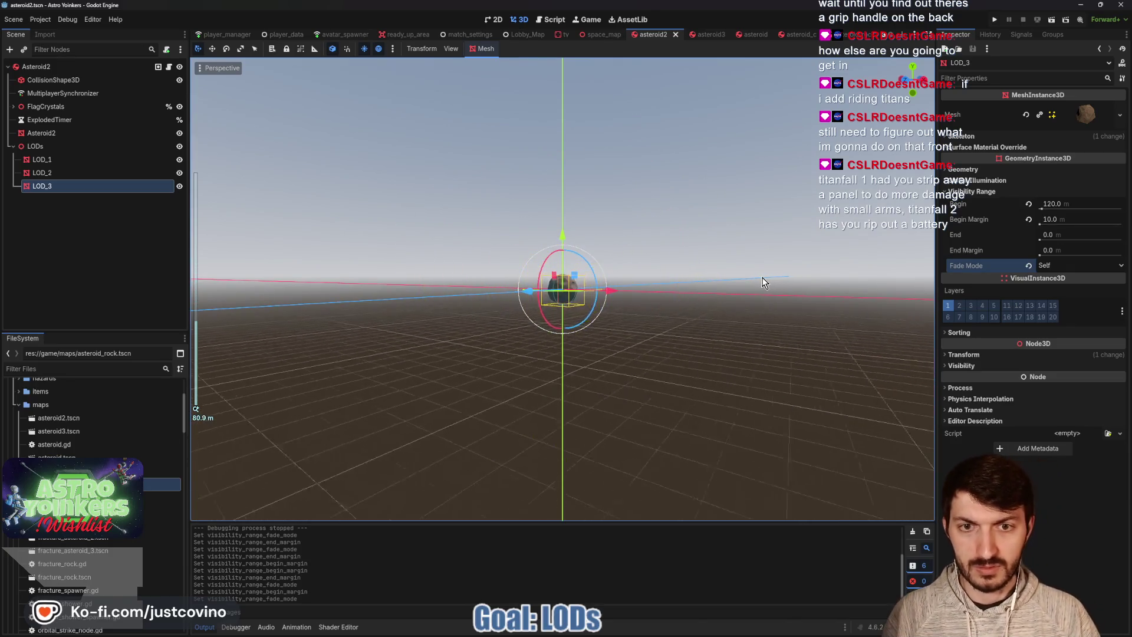
{"action": "left_click", "coordinate": [737, 239]}
{"action": "scroll", "coordinate": [715, 251], "scroll_direction": "down", "scroll_amount": 1}
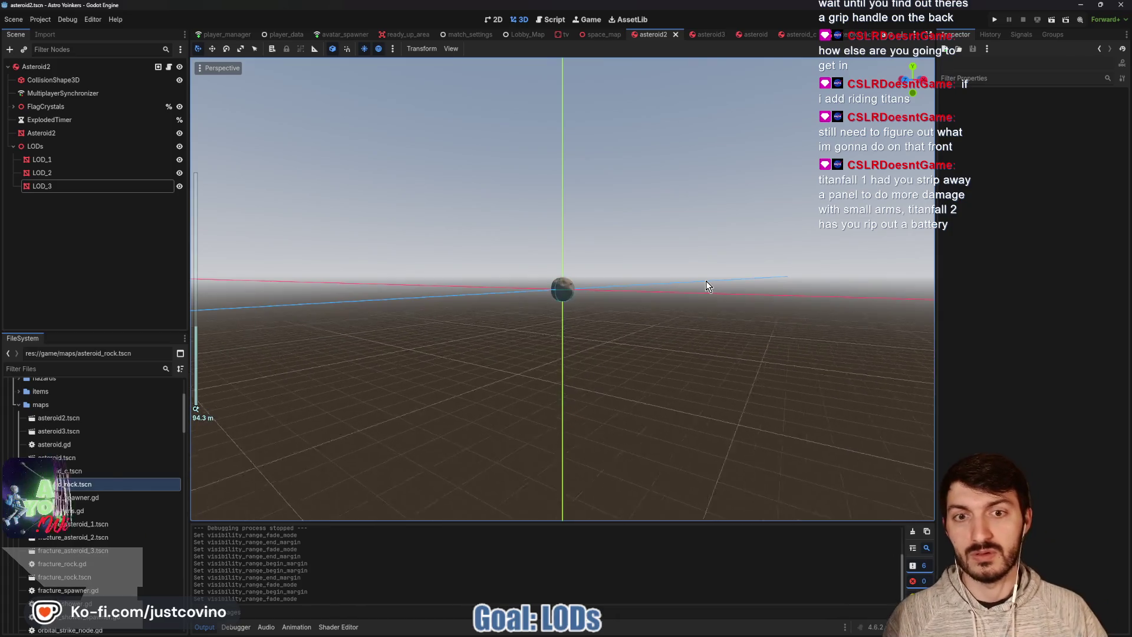
{"action": "scroll", "coordinate": [709, 286], "scroll_direction": "up", "scroll_amount": 6}
{"action": "scroll", "coordinate": [708, 286], "scroll_direction": "up", "scroll_amount": 10}
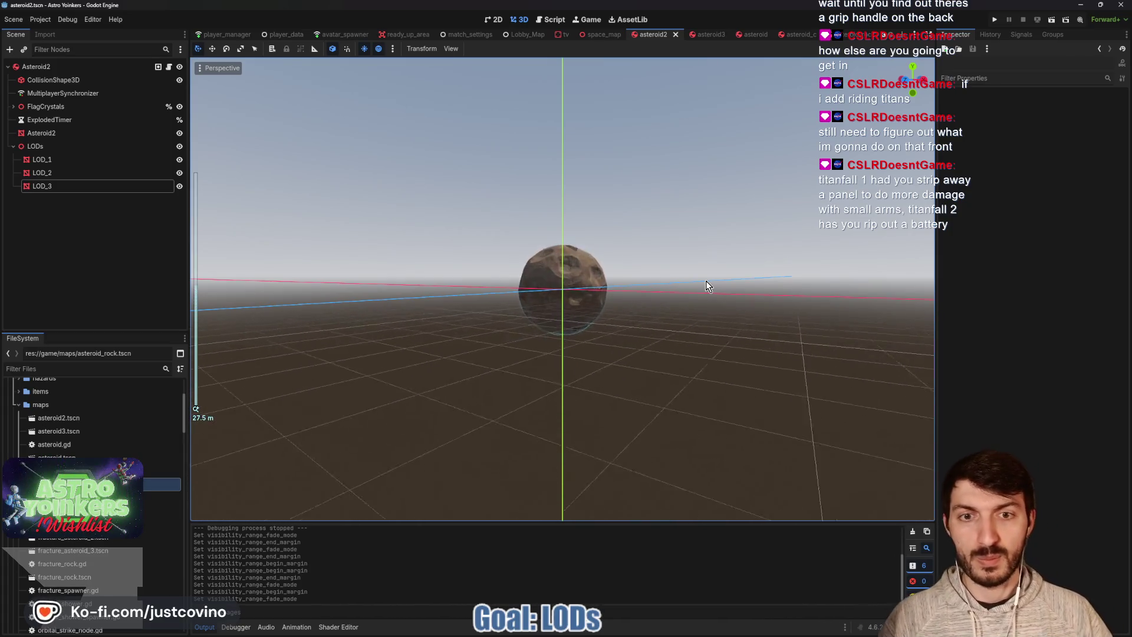
{"action": "scroll", "coordinate": [708, 286], "scroll_direction": "up", "scroll_amount": 8}
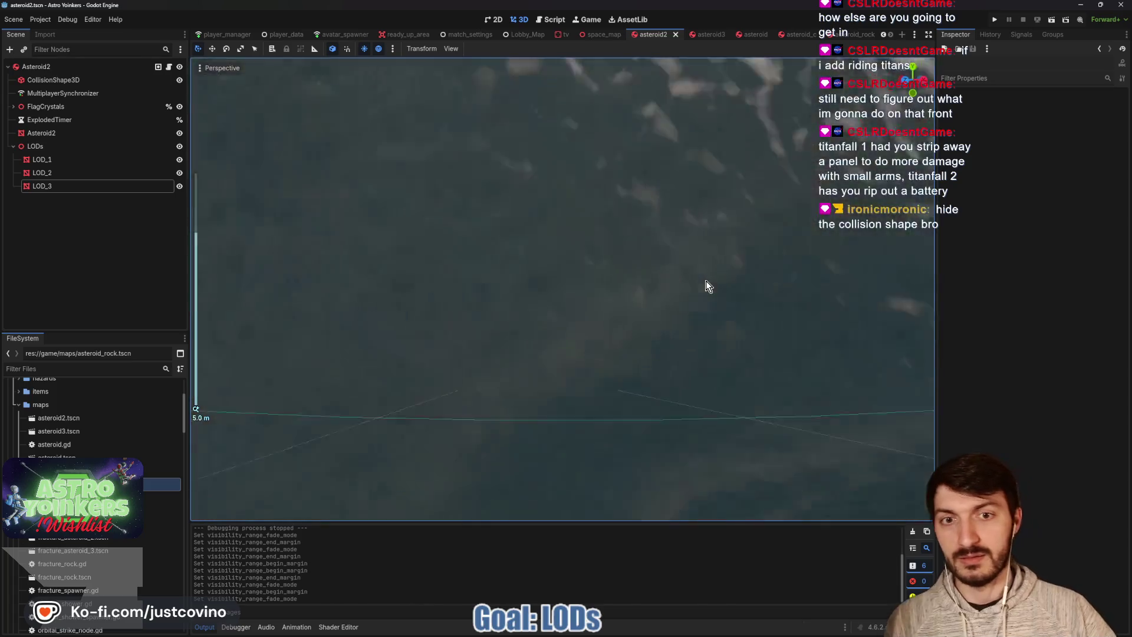
{"action": "scroll", "coordinate": [708, 286], "scroll_direction": "down", "scroll_amount": 20}
{"action": "scroll", "coordinate": [708, 286], "scroll_direction": "up", "scroll_amount": 18}
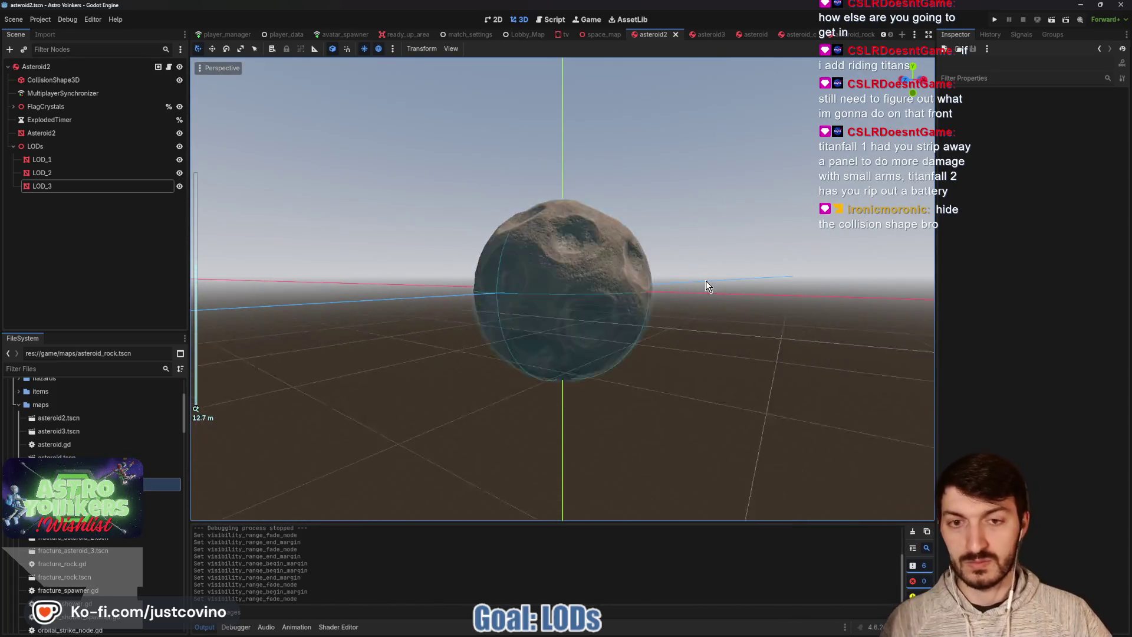
{"action": "scroll", "coordinate": [708, 286], "scroll_direction": "down", "scroll_amount": 6}
{"action": "scroll", "coordinate": [709, 286], "scroll_direction": "down", "scroll_amount": 5}
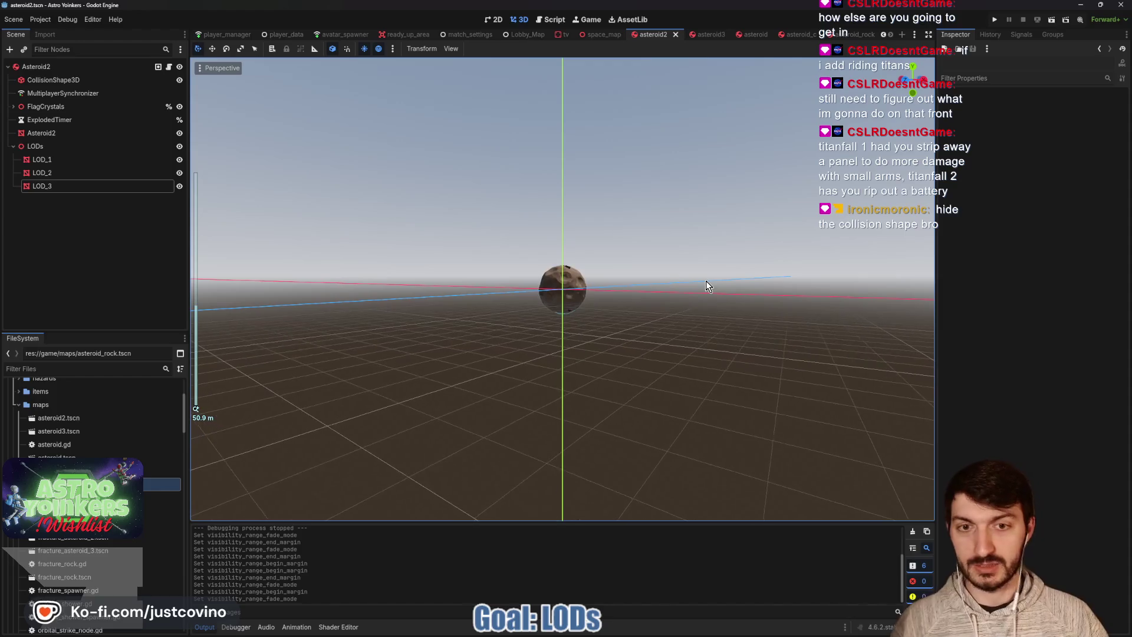
{"action": "left_click", "coordinate": [179, 80]}
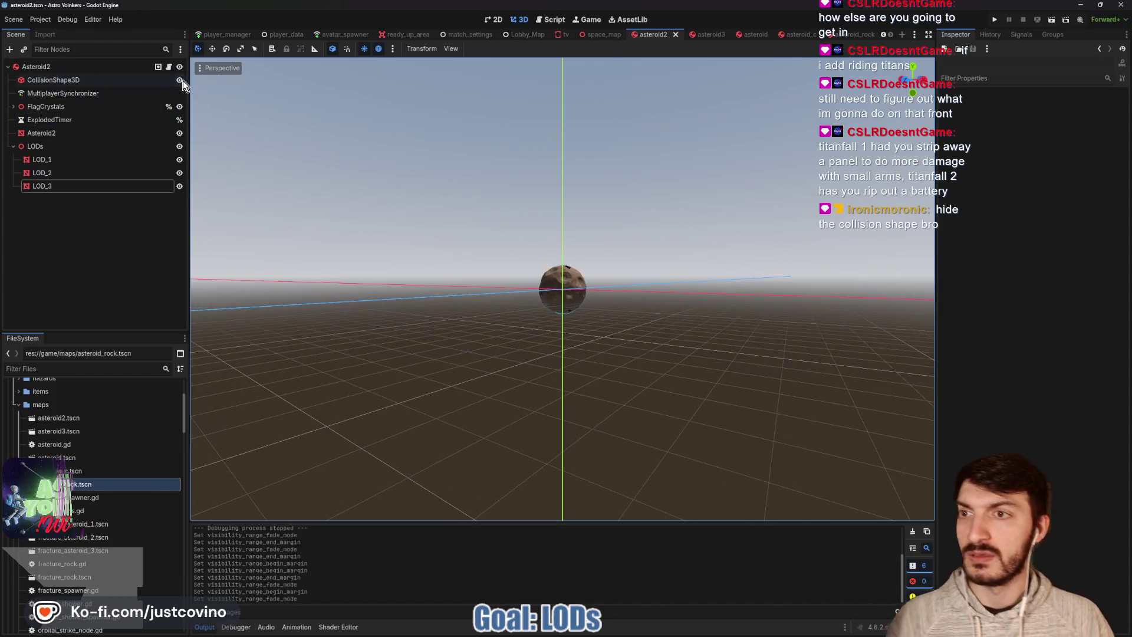
Inspect the LOD fade from several distances and angles, then unhide CollisionShape3D and save asteroid2
{"action": "scroll", "coordinate": [696, 331], "scroll_direction": "up", "scroll_amount": 11}
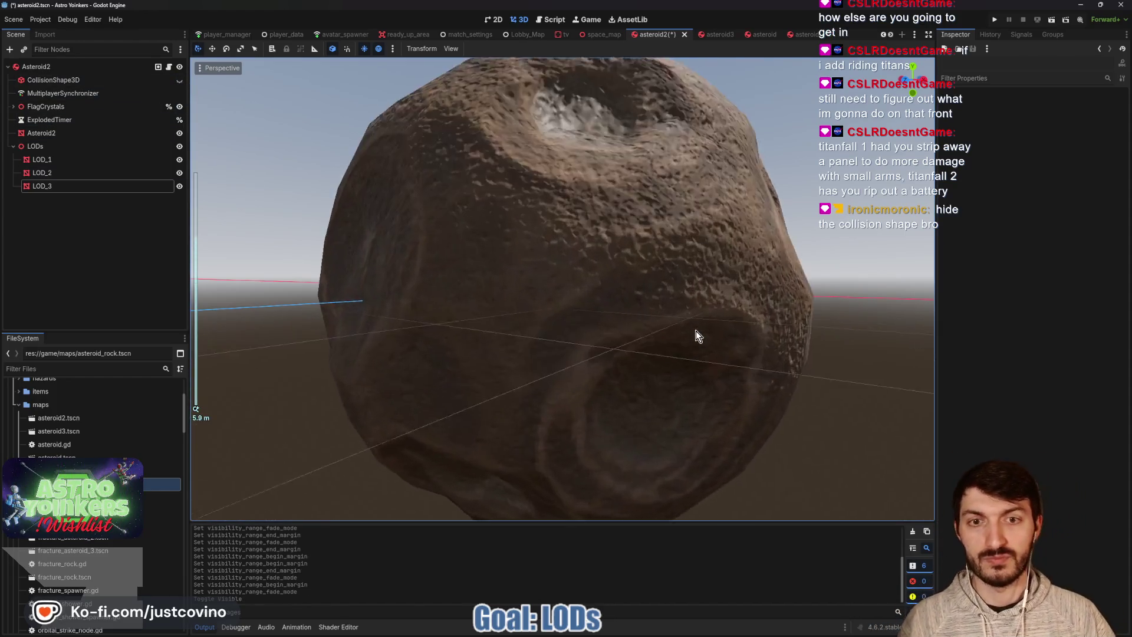
{"action": "scroll", "coordinate": [696, 331], "scroll_direction": "down", "scroll_amount": 12}
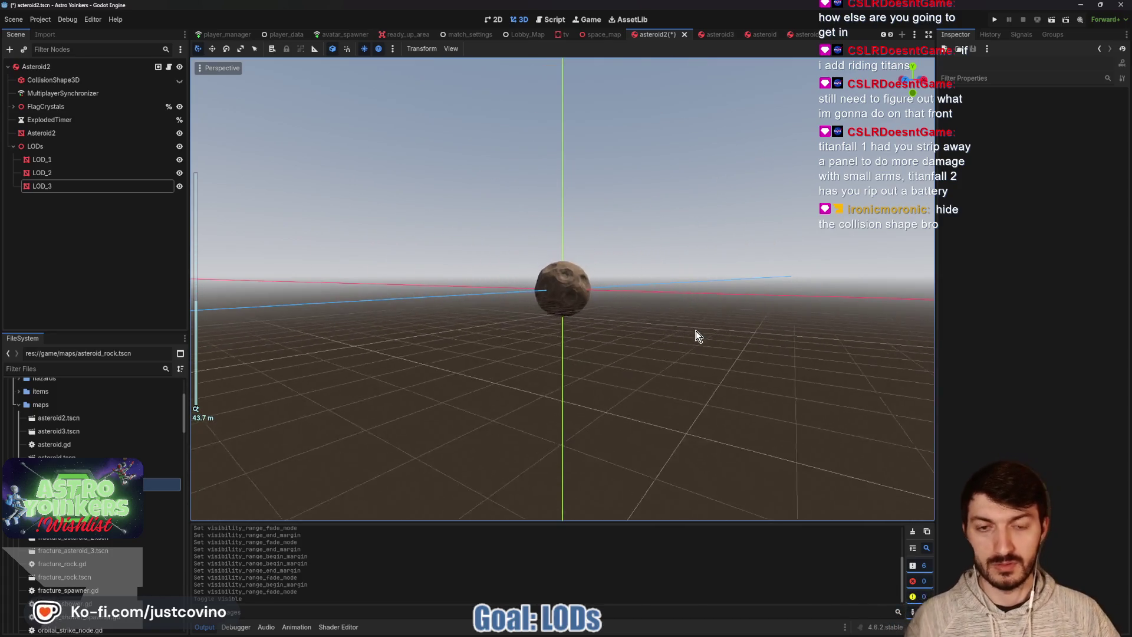
{"action": "scroll", "coordinate": [706, 235], "scroll_direction": "down", "scroll_amount": 6}
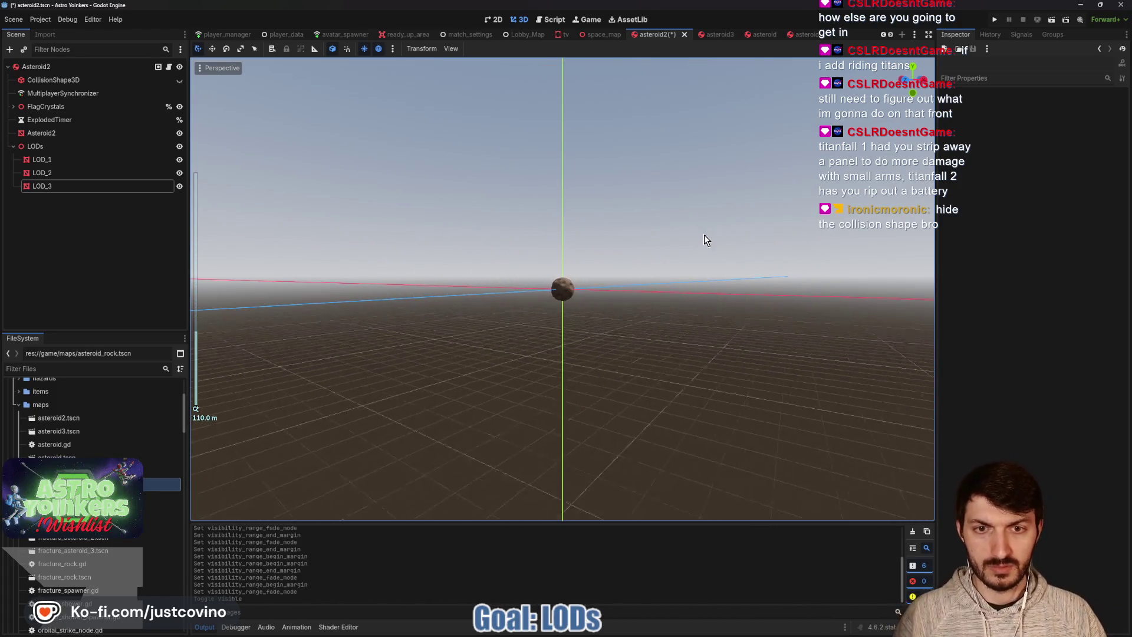
{"action": "scroll", "coordinate": [705, 240], "scroll_direction": "down", "scroll_amount": 1}
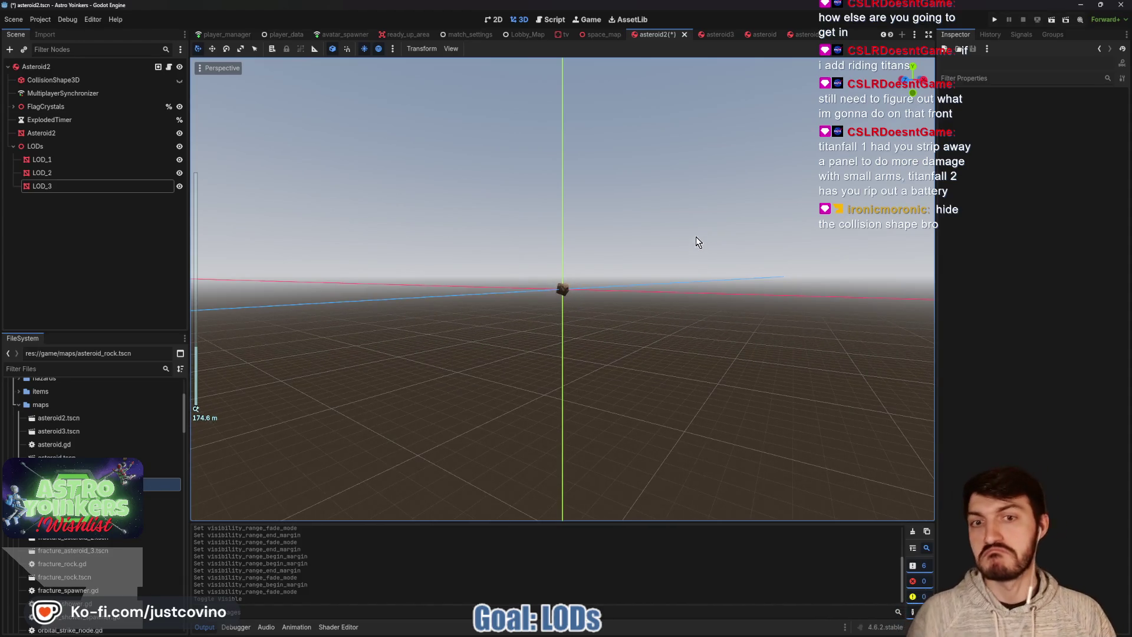
{"action": "scroll", "coordinate": [694, 240], "scroll_direction": "up", "scroll_amount": 7}
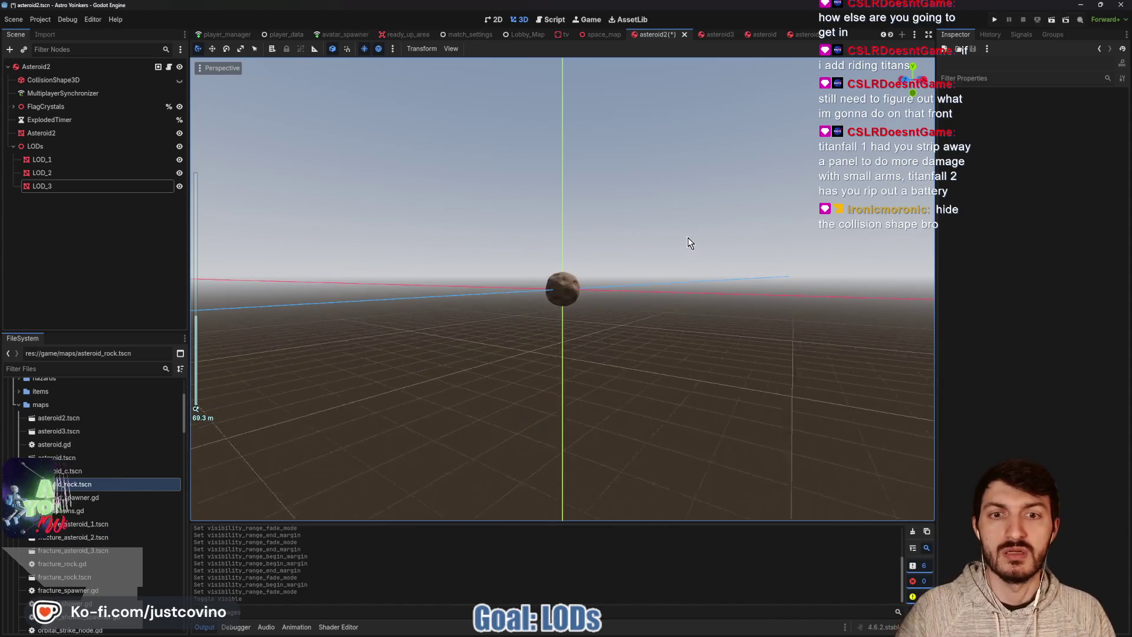
{"action": "scroll", "coordinate": [690, 241], "scroll_direction": "up", "scroll_amount": 4}
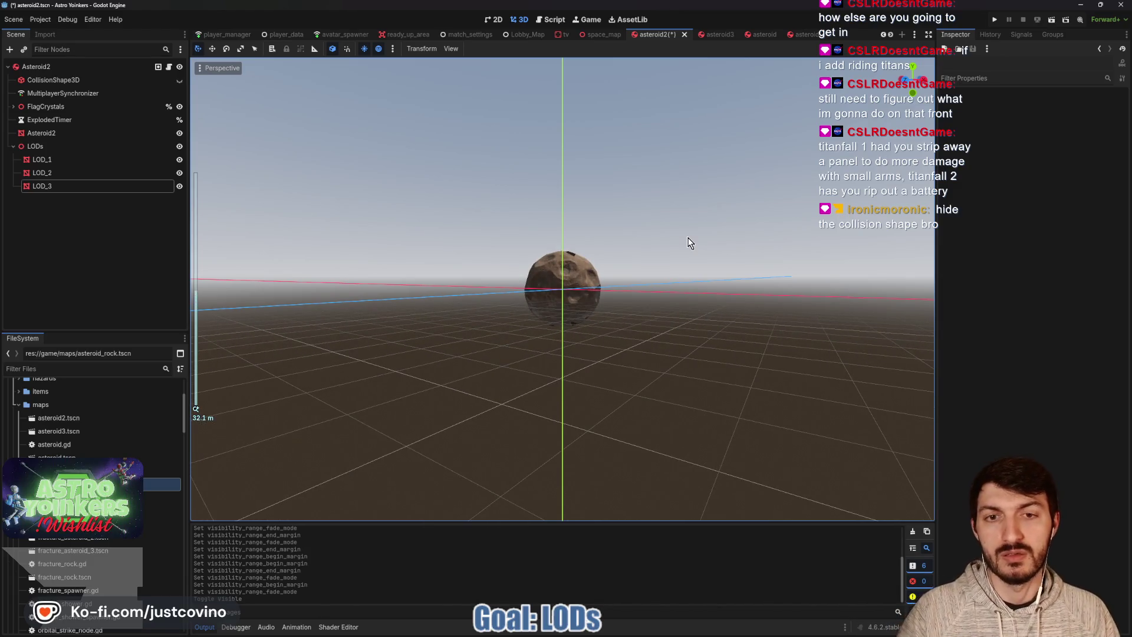
{"action": "mouse_move", "coordinate": [688, 245]}
{"action": "left_mouse_down"}
{"action": "mouse_move", "coordinate": [661, 303]}
{"action": "mouse_move", "coordinate": [599, 256]}
{"action": "mouse_move", "coordinate": [634, 223]}
{"action": "mouse_move", "coordinate": [695, 224]}
{"action": "mouse_move", "coordinate": [687, 265]}
{"action": "mouse_move", "coordinate": [657, 288]}
{"action": "left_mouse_up"}
{"action": "scroll", "coordinate": [657, 287], "scroll_direction": "up", "scroll_amount": 5}
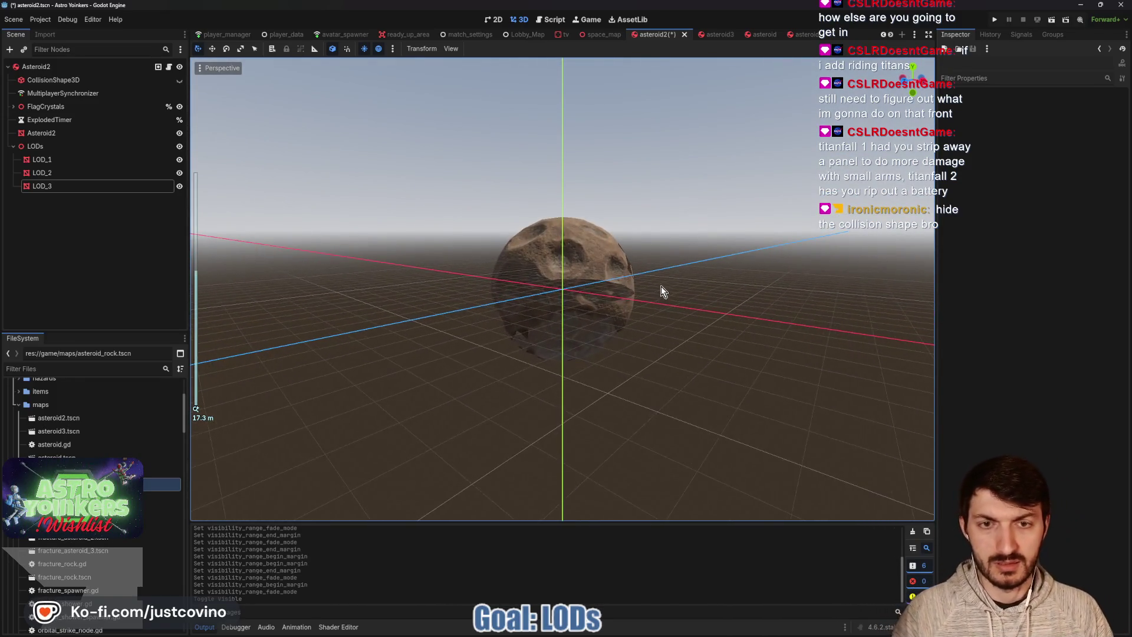
{"action": "mouse_move", "coordinate": [724, 291]}
{"action": "left_mouse_down"}
{"action": "mouse_move", "coordinate": [700, 255]}
{"action": "mouse_move", "coordinate": [695, 200]}
{"action": "mouse_move", "coordinate": [742, 223]}
{"action": "mouse_move", "coordinate": [745, 243]}
{"action": "mouse_move", "coordinate": [713, 245]}
{"action": "mouse_move", "coordinate": [735, 268]}
{"action": "left_mouse_up"}
{"action": "scroll", "coordinate": [723, 277], "scroll_direction": "down", "scroll_amount": 1}
{"action": "scroll", "coordinate": [714, 281], "scroll_direction": "down", "scroll_amount": 2}
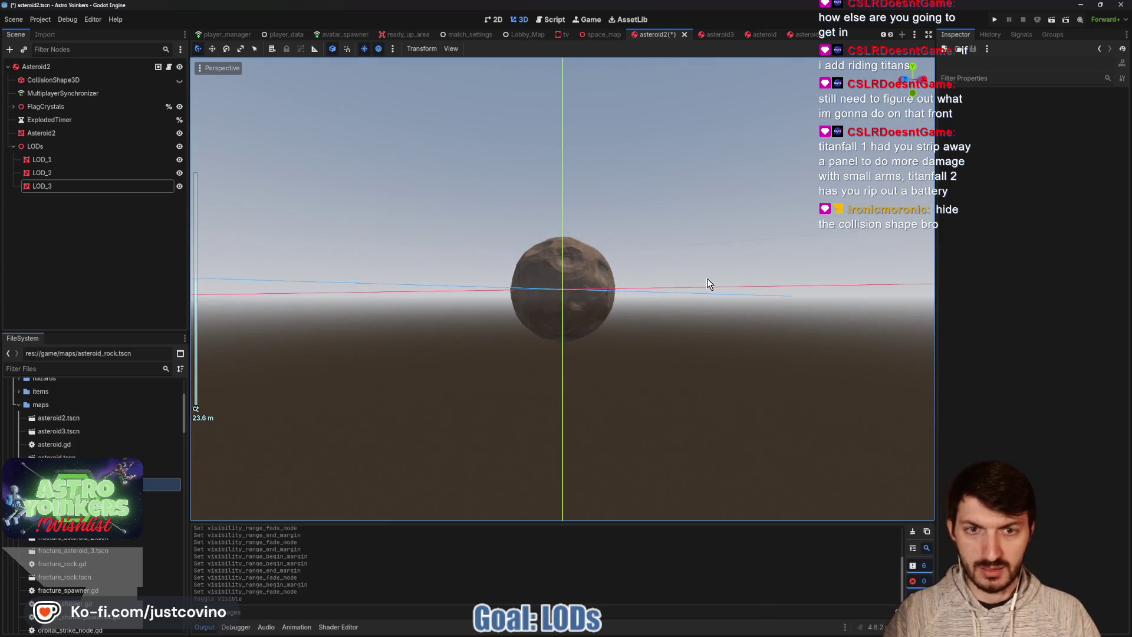
{"action": "scroll", "coordinate": [684, 289], "scroll_direction": "up", "scroll_amount": 12}
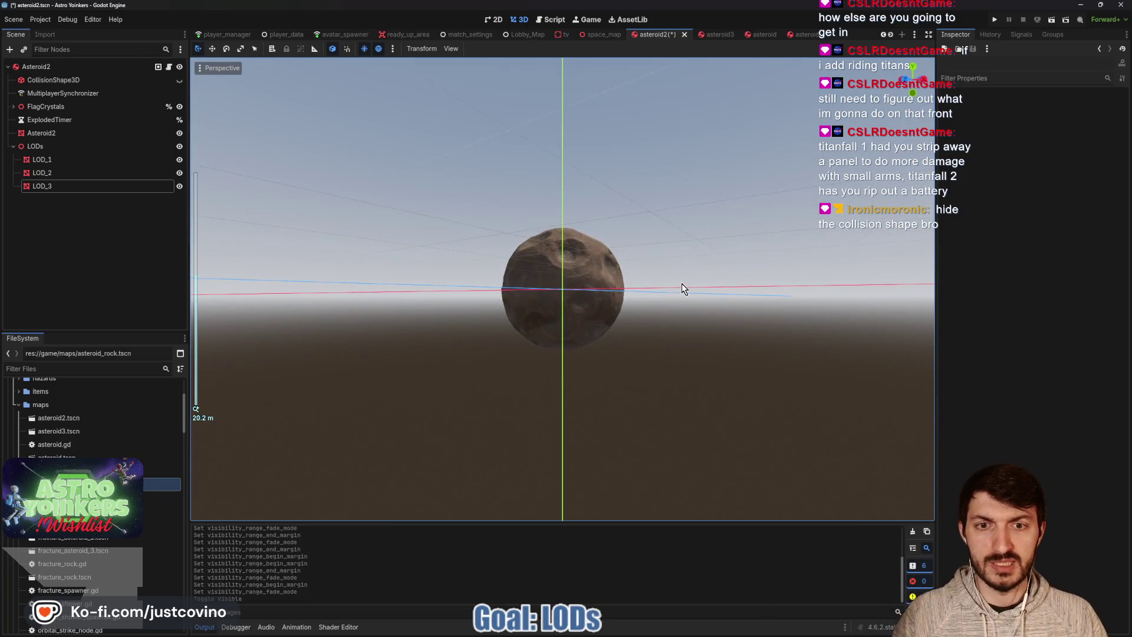
{"action": "scroll", "coordinate": [683, 286], "scroll_direction": "down", "scroll_amount": 20}
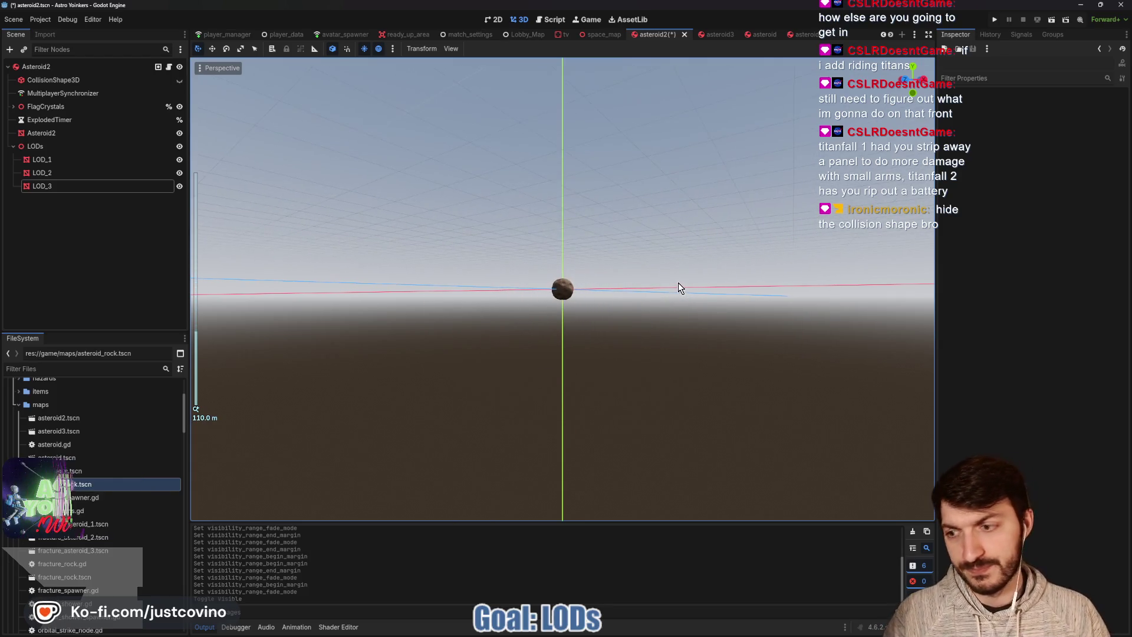
{"action": "scroll", "coordinate": [679, 282], "scroll_direction": "up", "scroll_amount": 20}
{"action": "scroll", "coordinate": [678, 288], "scroll_direction": "up", "scroll_amount": 2}
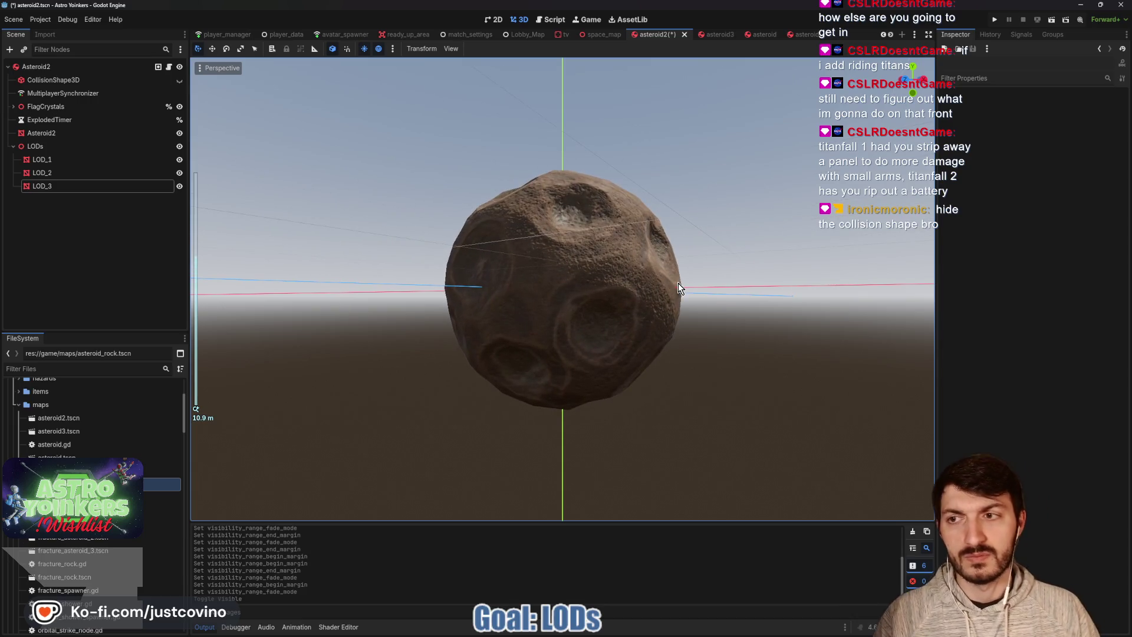
{"action": "scroll", "coordinate": [516, 201], "scroll_direction": "up", "scroll_amount": 2}
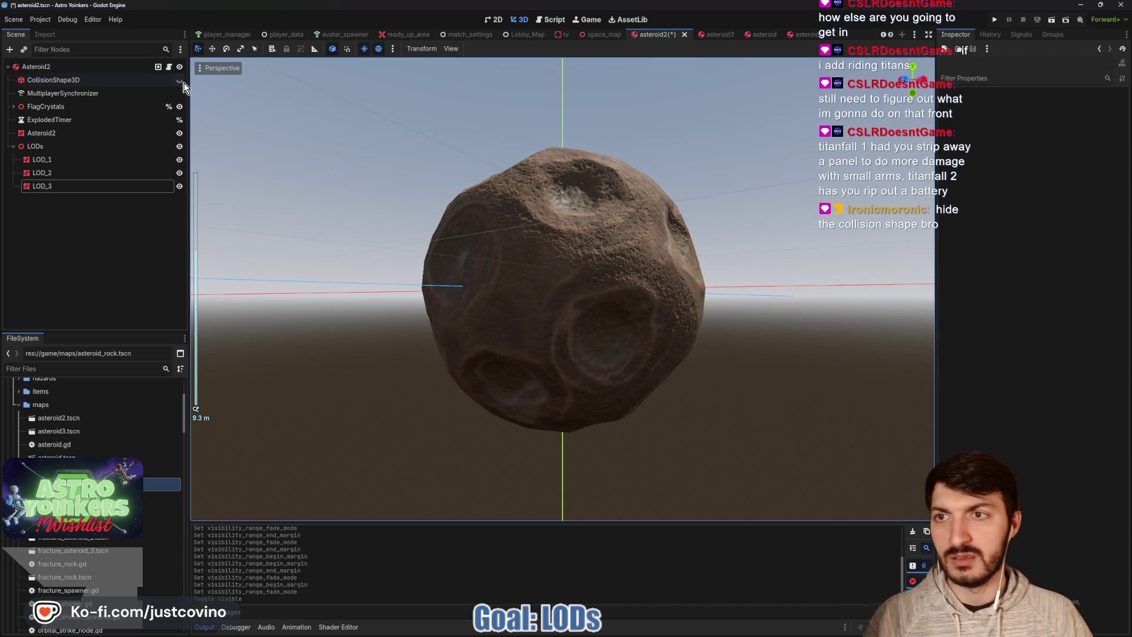
{"action": "left_click", "coordinate": [179, 79]}
{"action": "key", "text": "ctrl+s"}
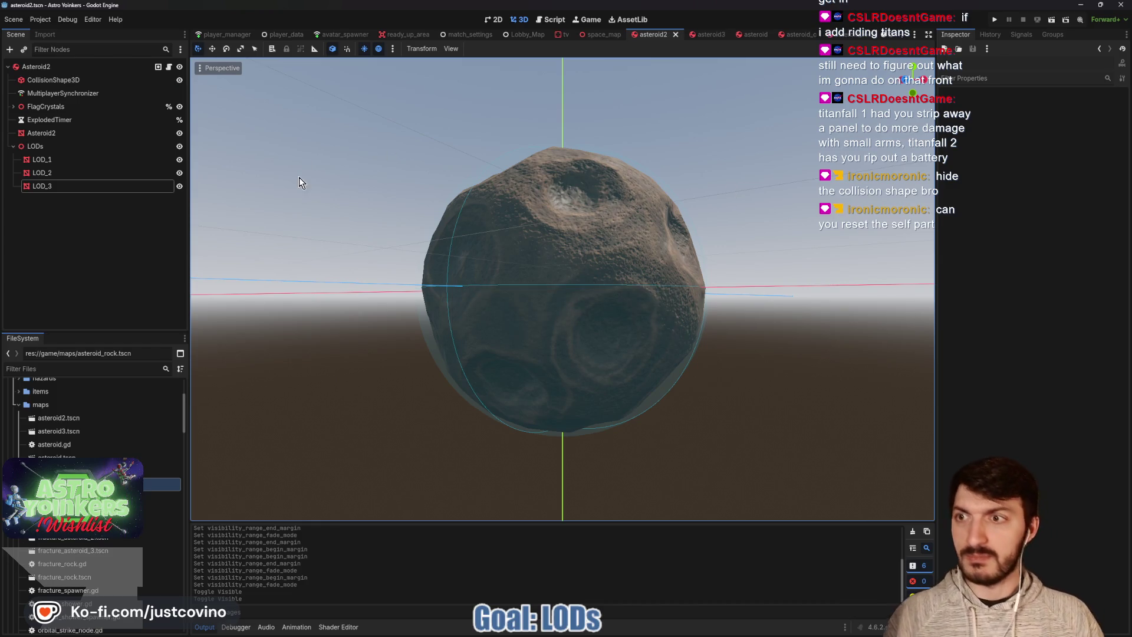
Switch to the asteroid3 scene and collapse Material Override to reach Visibility Range
{"action": "left_click", "coordinate": [716, 34]}
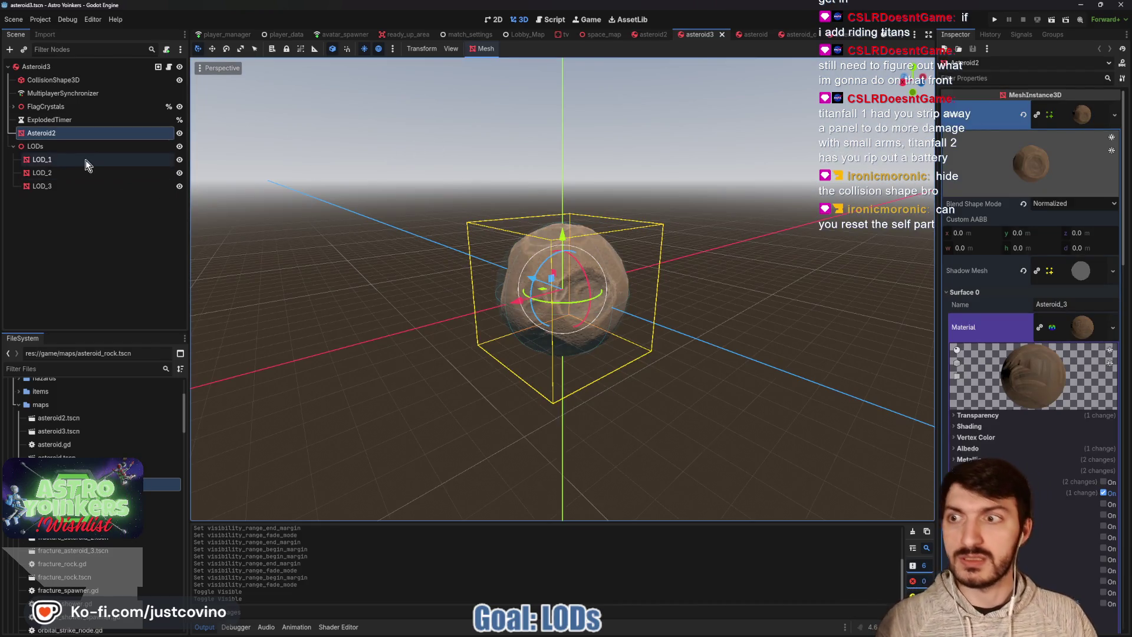
{"action": "left_click", "coordinate": [1091, 328]}
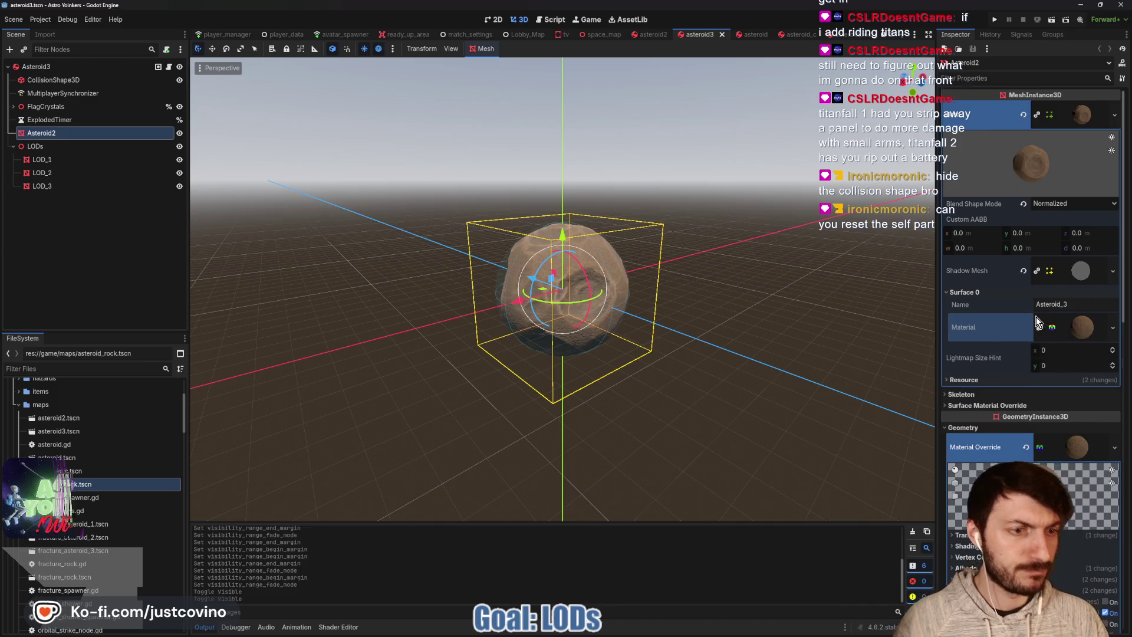
{"action": "scroll", "coordinate": [1035, 317], "scroll_direction": "down", "scroll_amount": 5}
{"action": "left_click", "coordinate": [1075, 174]}
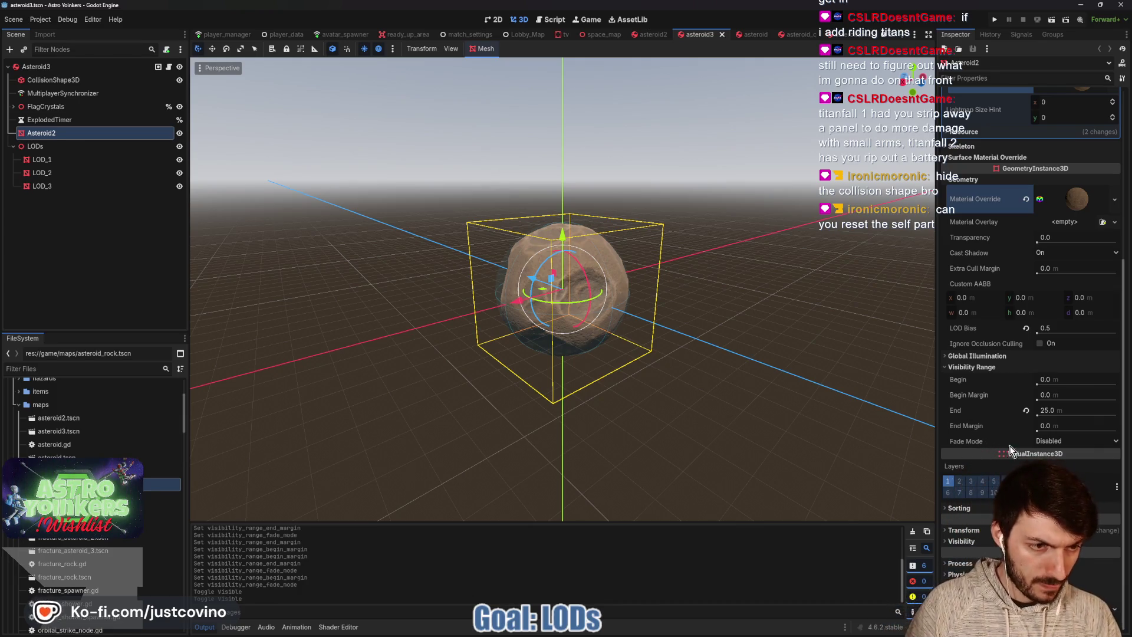
Set Asteroid2's end margin to 10 m and fade mode to Self, then save asteroid3
{"action": "left_click", "coordinate": [1068, 424]}
{"action": "type", "text": "10"}
{"action": "key", "text": "Return"}
{"action": "left_click", "coordinate": [1060, 459]}
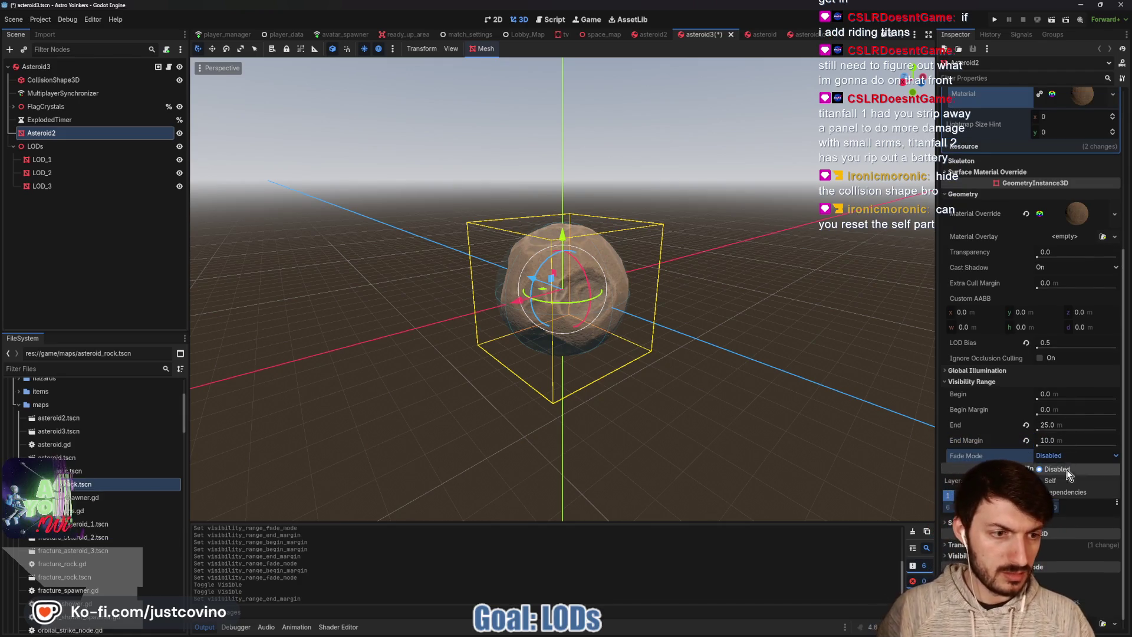
{"action": "left_click", "coordinate": [1053, 481]}
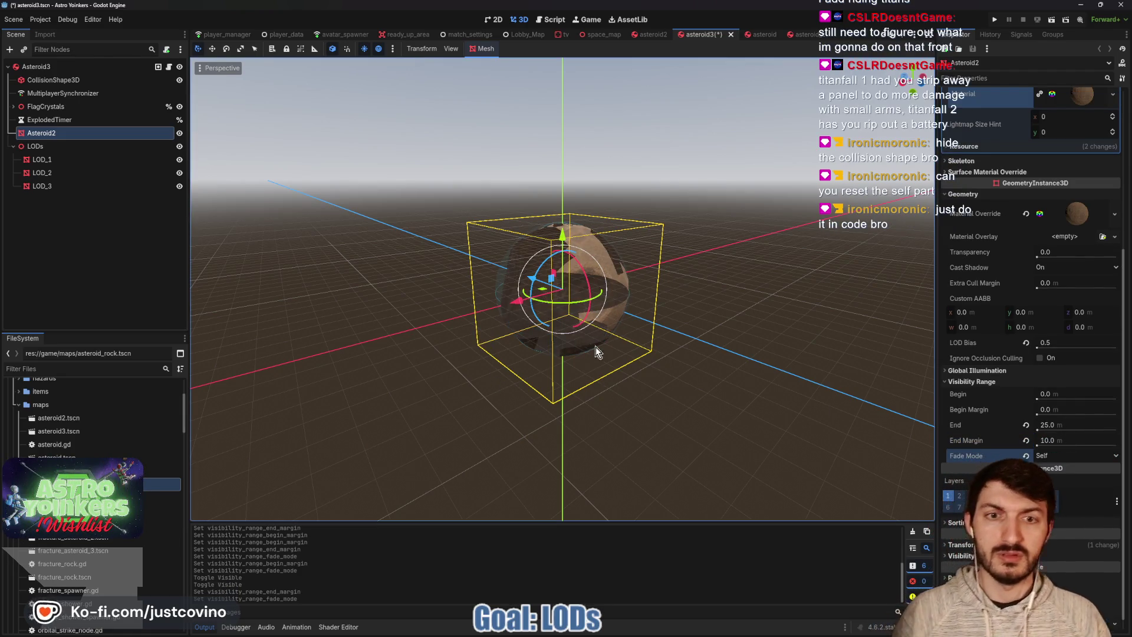
{"action": "scroll", "coordinate": [799, 384], "scroll_direction": "up", "scroll_amount": 3}
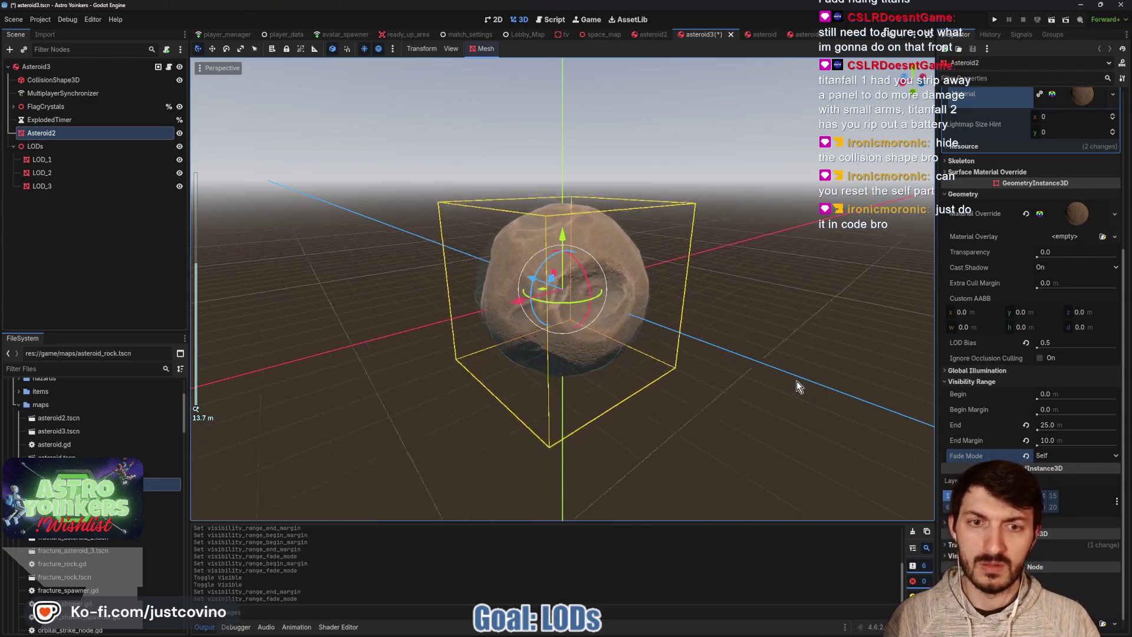
{"action": "scroll", "coordinate": [787, 384], "scroll_direction": "down", "scroll_amount": 2}
{"action": "scroll", "coordinate": [761, 389], "scroll_direction": "up", "scroll_amount": 2}
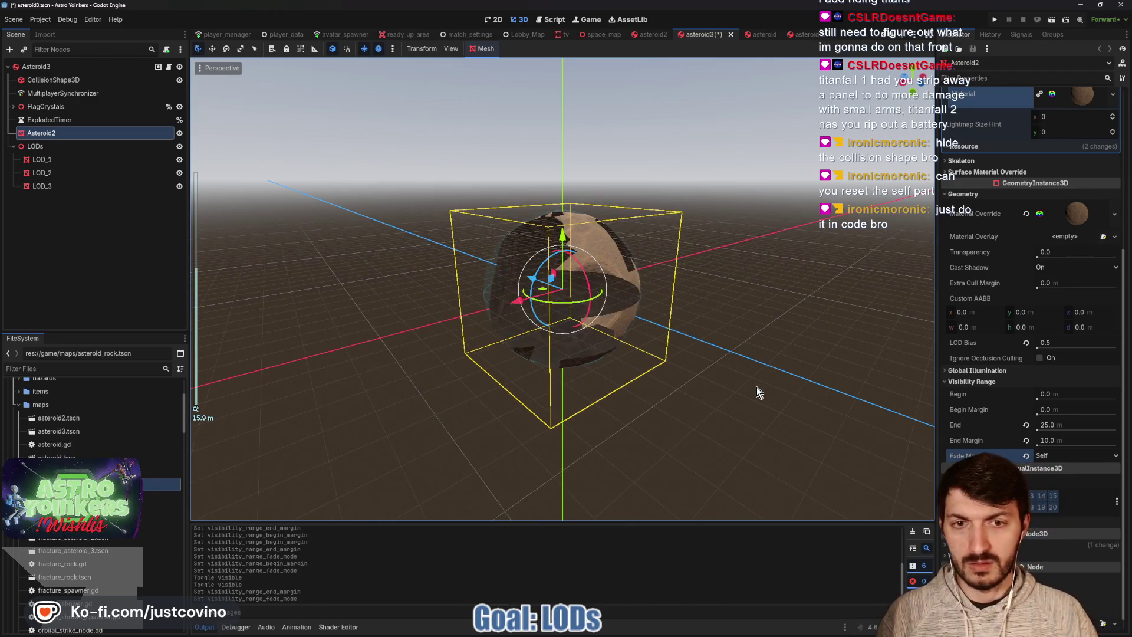
{"action": "scroll", "coordinate": [756, 387], "scroll_direction": "up", "scroll_amount": 1}
{"action": "key", "text": "ctrl+s"}
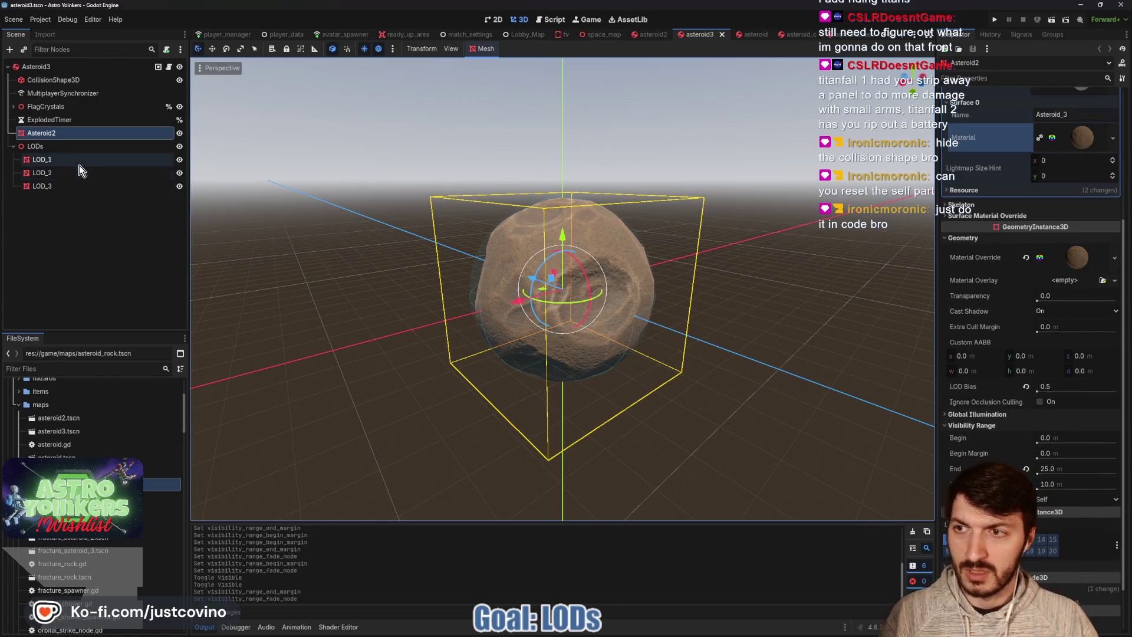
Give Asteroid3's LOD_1 10 m begin and end margins and the Self fade mode
{"action": "left_click", "coordinate": [59, 159]}
{"action": "left_click", "coordinate": [974, 192]}
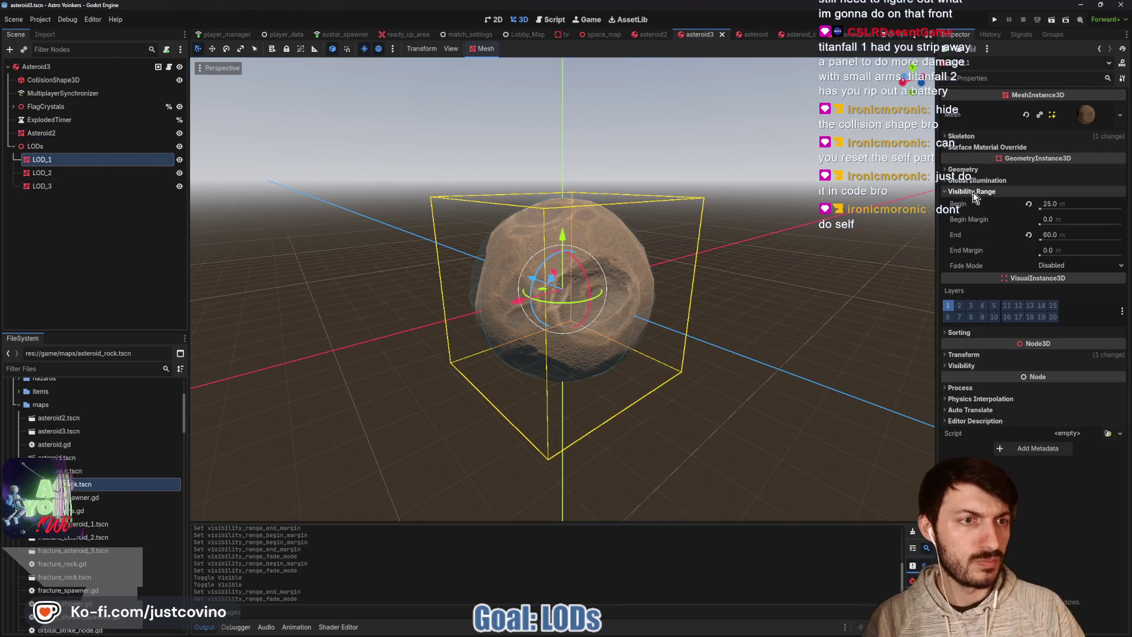
{"action": "left_click", "coordinate": [1059, 250]}
{"action": "type", "text": "10"}
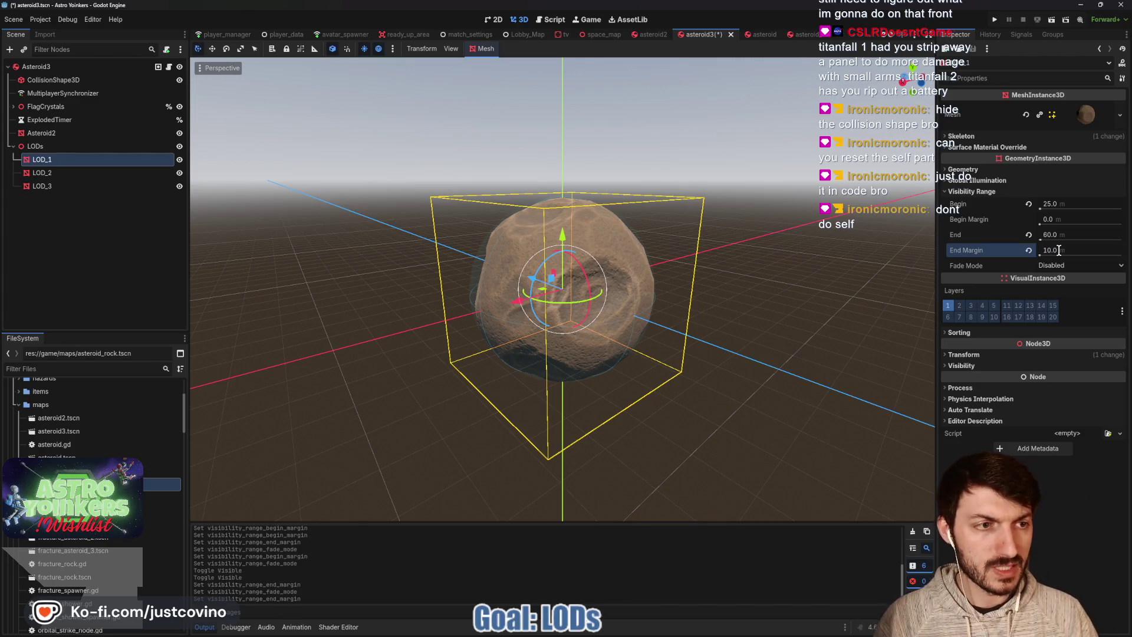
{"action": "left_click", "coordinate": [1053, 219]}
{"action": "type", "text": "10"}
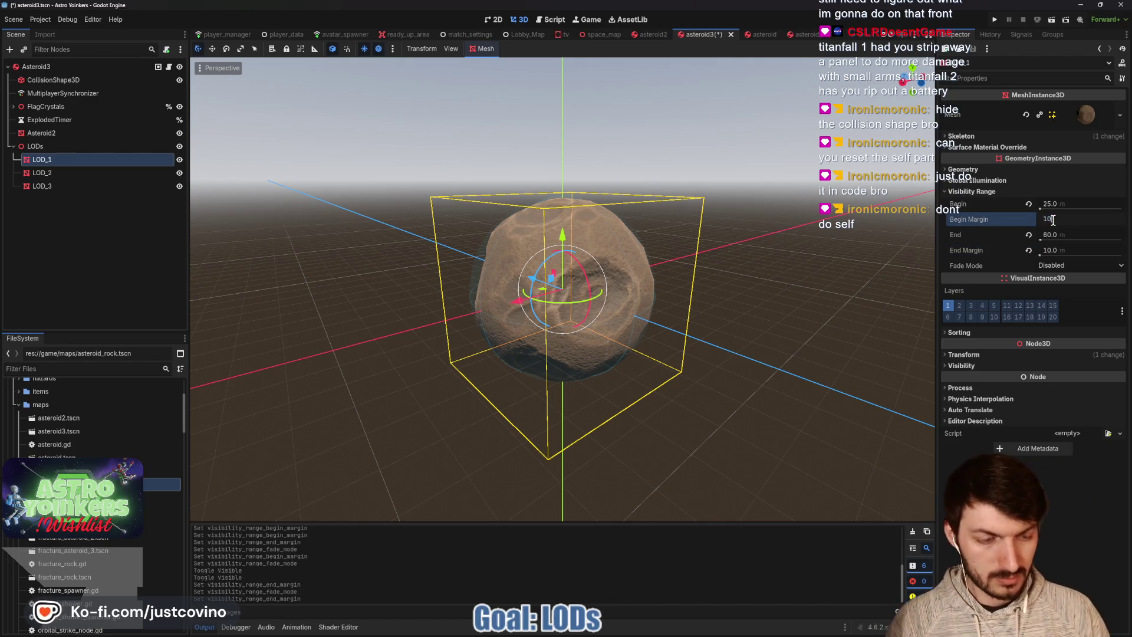
{"action": "left_click", "coordinate": [1062, 266]}
{"action": "left_click", "coordinate": [1053, 291]}
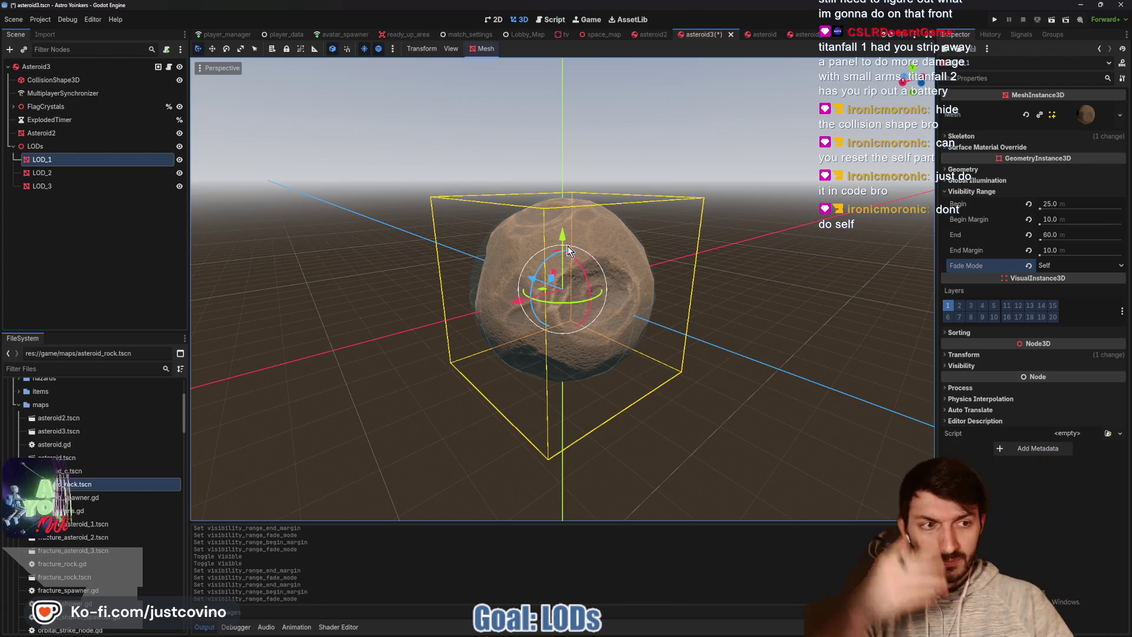
Try LOD_1's Dependencies fade mode briefly, then switch it back to Self
{"action": "left_click", "coordinate": [1049, 271]}
{"action": "left_click", "coordinate": [1060, 300]}
{"action": "scroll", "coordinate": [734, 287], "scroll_direction": "down", "scroll_amount": 3}
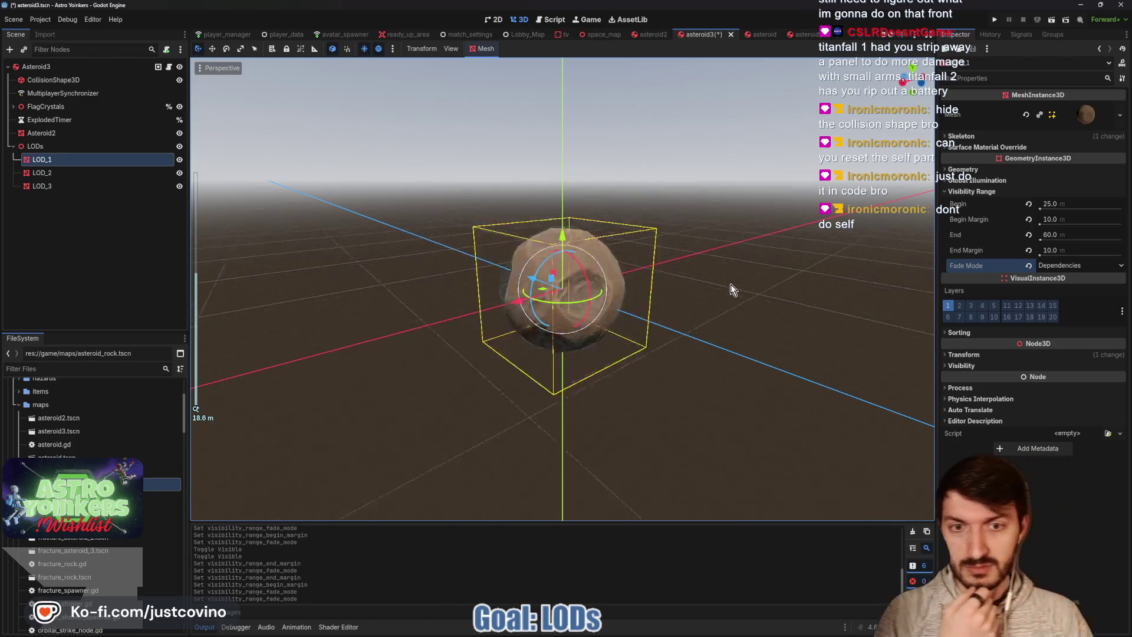
{"action": "scroll", "coordinate": [731, 284], "scroll_direction": "up", "scroll_amount": 5}
{"action": "scroll", "coordinate": [731, 281], "scroll_direction": "down", "scroll_amount": 2}
{"action": "left_click", "coordinate": [1056, 270]}
{"action": "left_click", "coordinate": [1062, 288]}
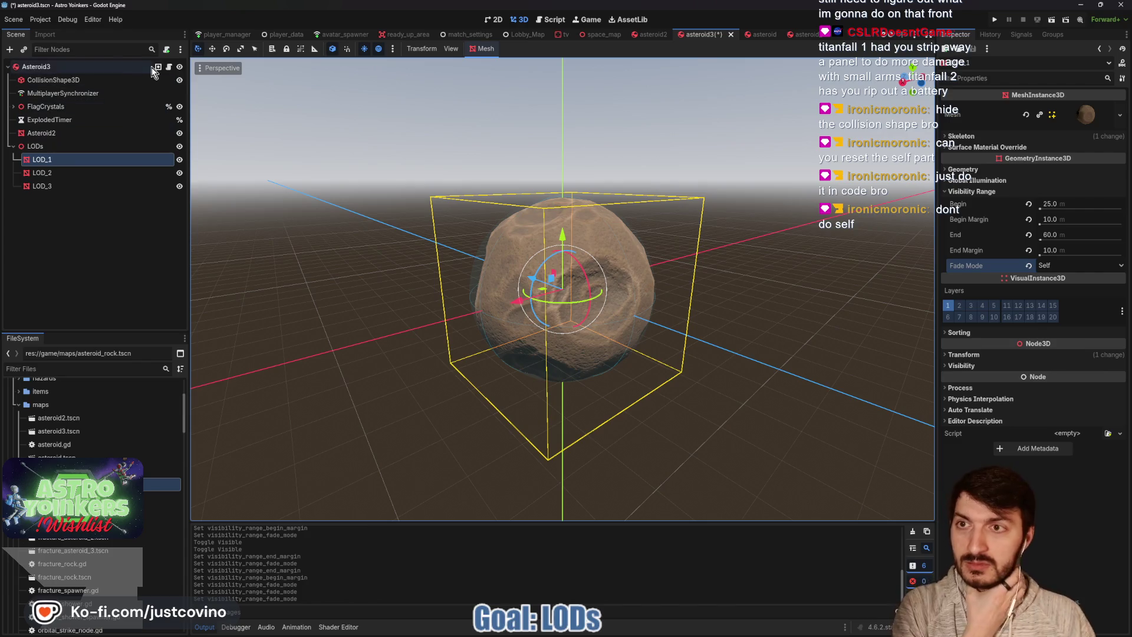
{"action": "left_click", "coordinate": [169, 66]}
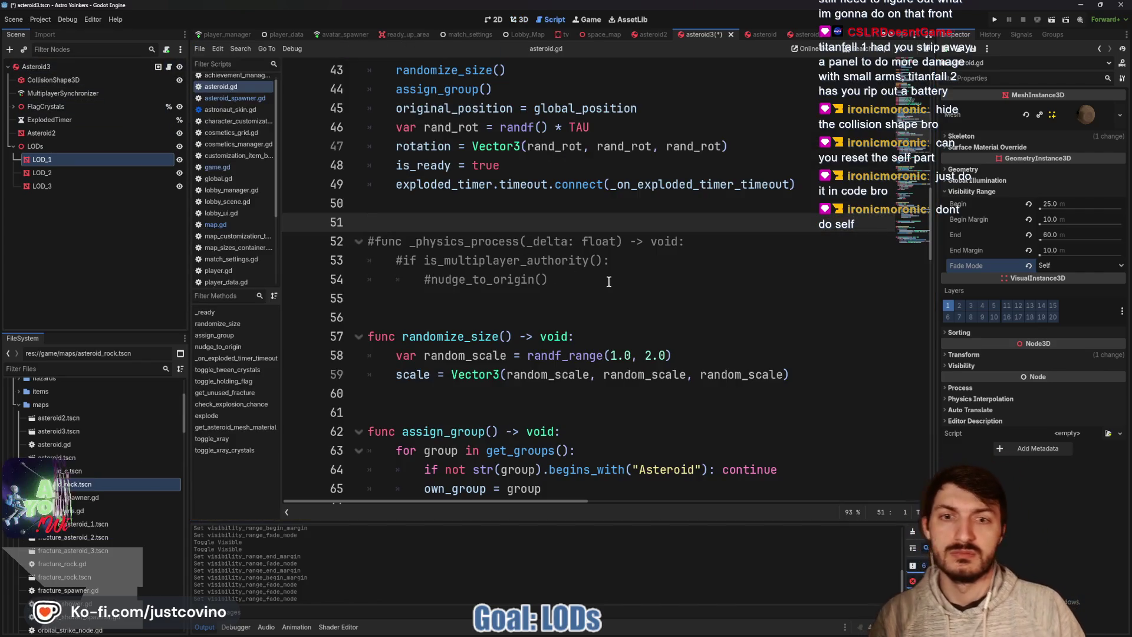
{"action": "scroll", "coordinate": [584, 271], "scroll_direction": "down", "scroll_amount": 3}
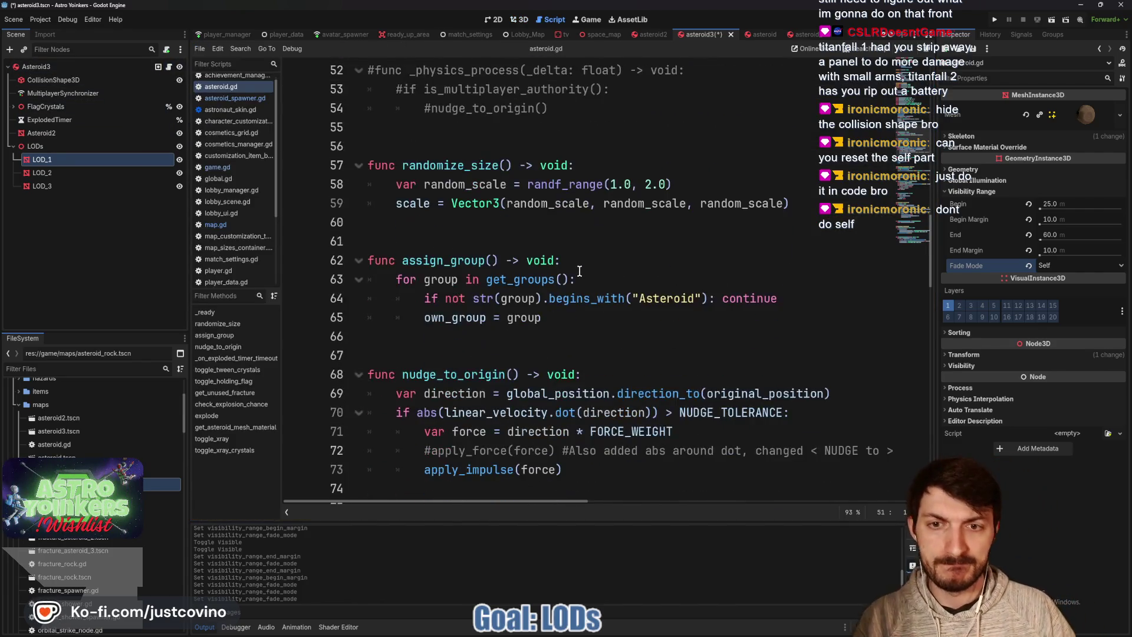
{"action": "scroll", "coordinate": [578, 274], "scroll_direction": "up", "scroll_amount": 12}
{"action": "scroll", "coordinate": [569, 279], "scroll_direction": "up", "scroll_amount": 3}
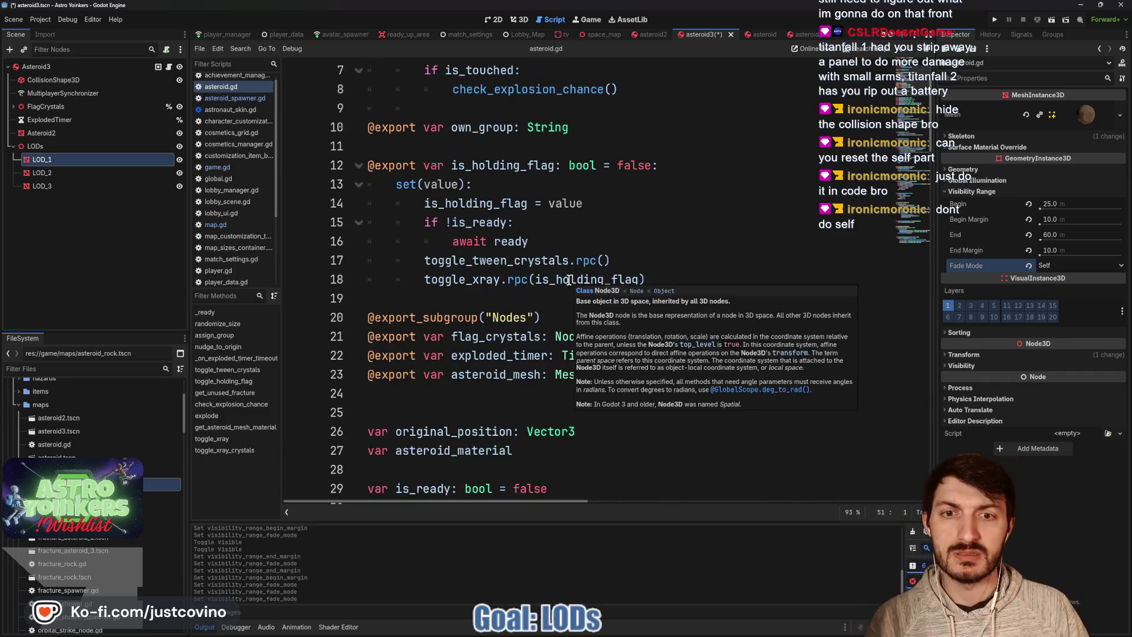
{"action": "scroll", "coordinate": [501, 248], "scroll_direction": "down", "scroll_amount": 2}
{"action": "left_click", "coordinate": [434, 280]}
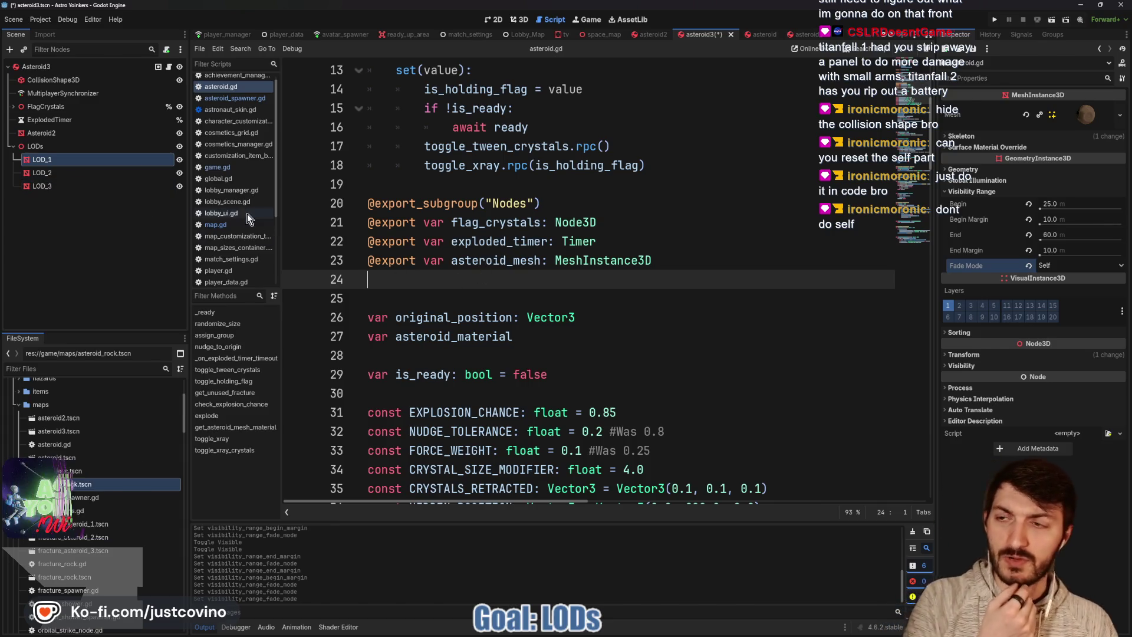
Give LOD_2 10 m begin and end margins with the Self fade mode, and save
{"action": "left_click", "coordinate": [55, 180]}
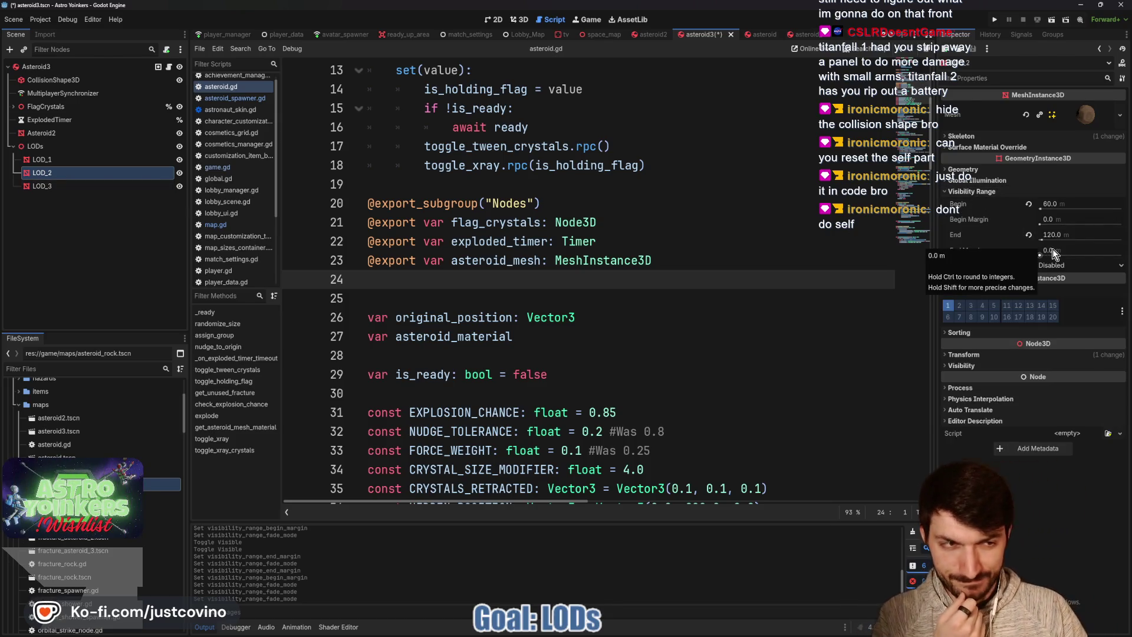
{"action": "left_click", "coordinate": [1058, 216]}
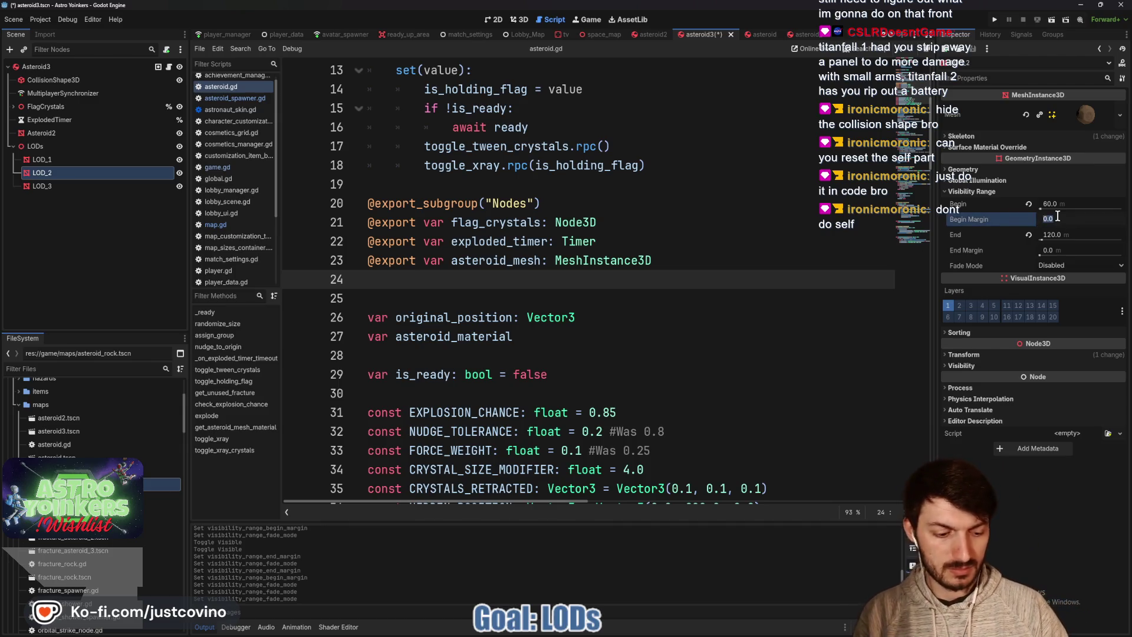
{"action": "type", "text": "10"}
{"action": "key", "text": "Return"}
{"action": "left_click", "coordinate": [1060, 249]}
{"action": "type", "text": "10"}
{"action": "key", "text": "Return"}
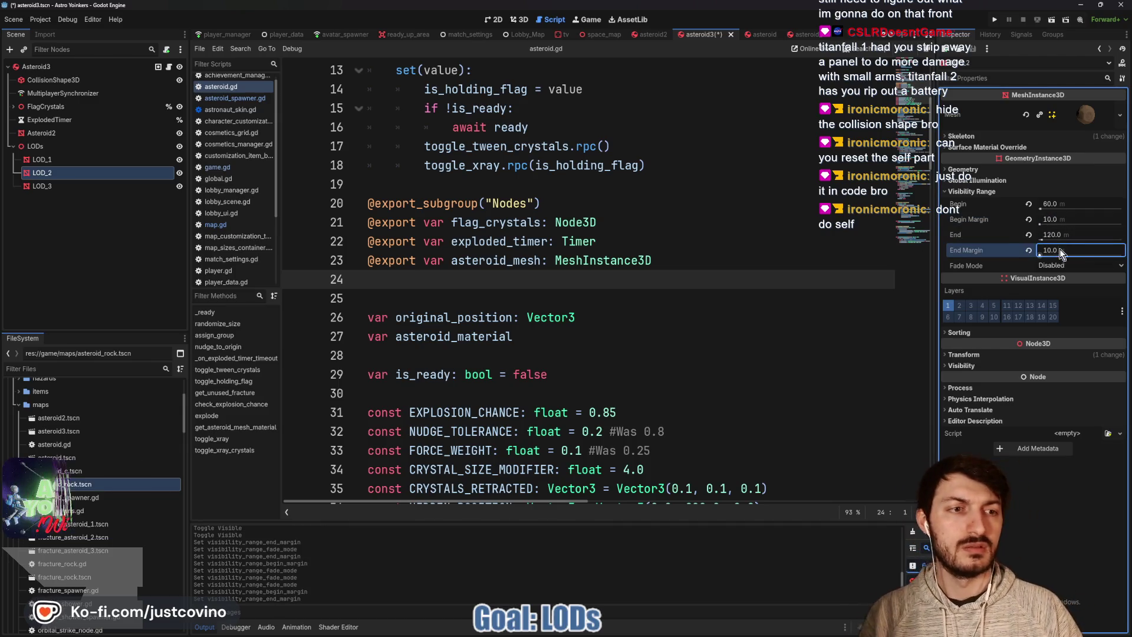
{"action": "left_click", "coordinate": [1077, 267]}
{"action": "left_click", "coordinate": [1061, 291]}
{"action": "key", "text": "ctrl+s"}
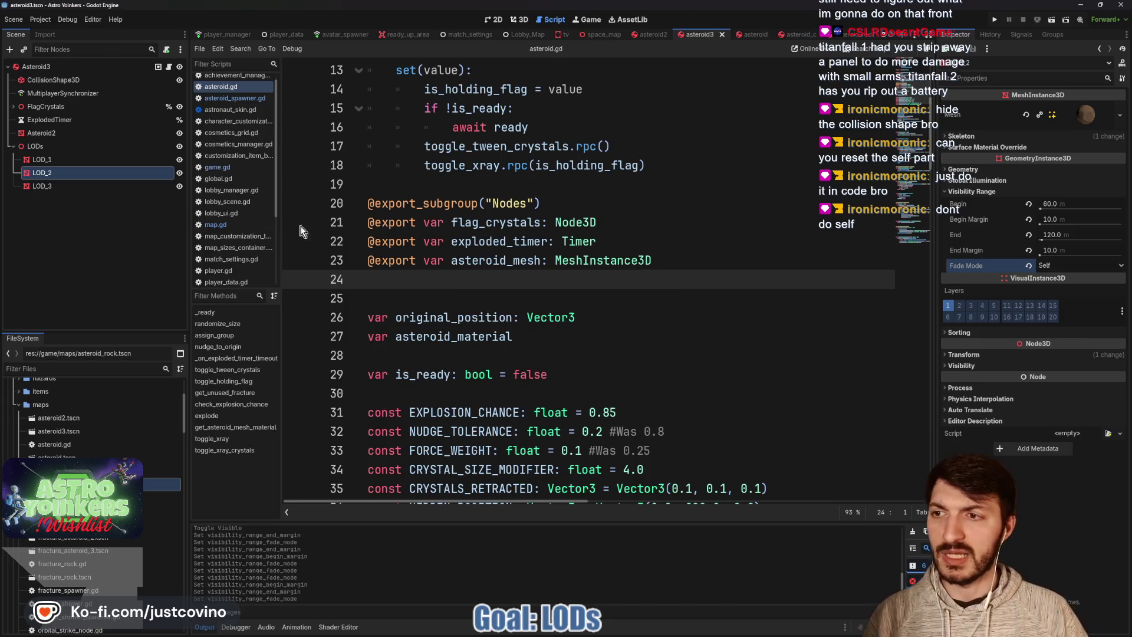
Give LOD_3 a 10 m begin margin and the Self fade mode, then save Asteroid3
{"action": "left_click", "coordinate": [59, 158]}
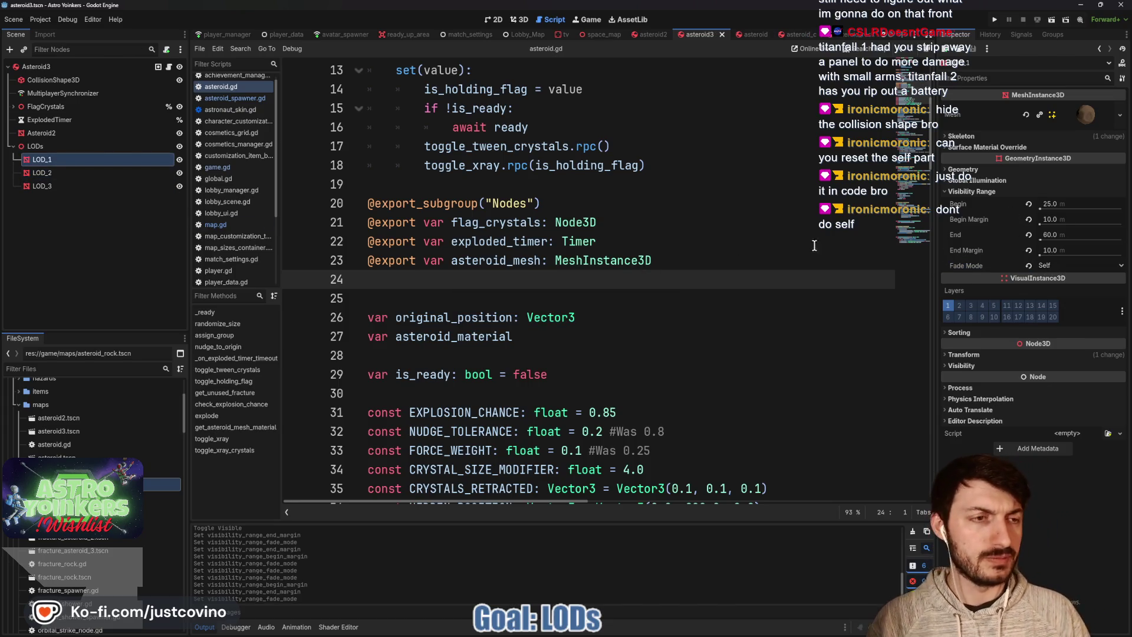
{"action": "left_click", "coordinate": [36, 186]}
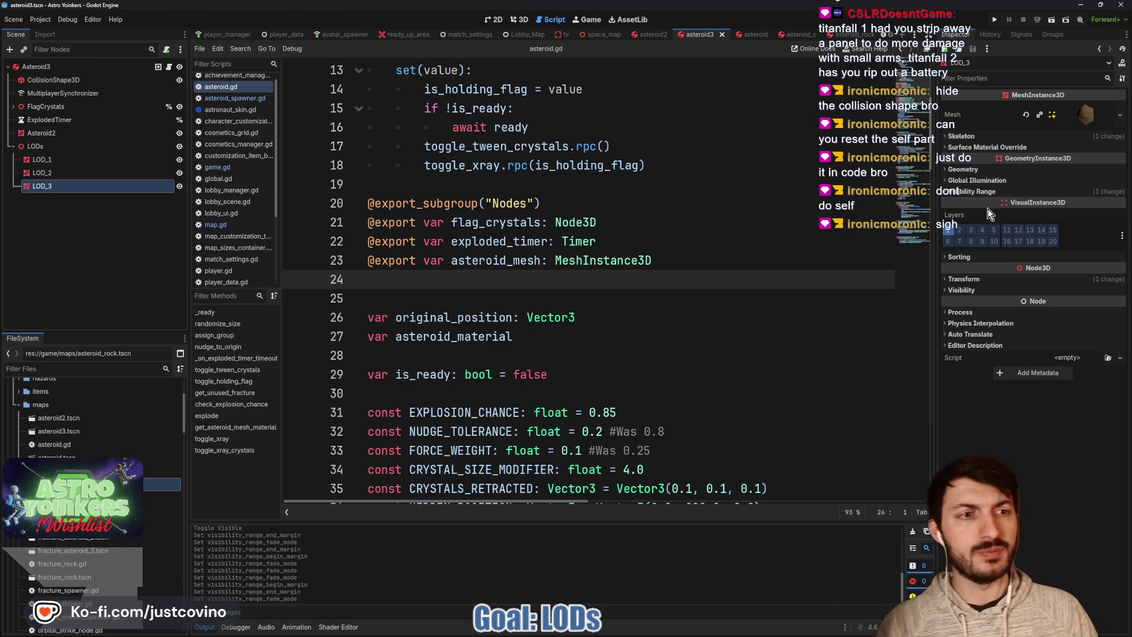
{"action": "left_click", "coordinate": [974, 192]}
{"action": "left_click", "coordinate": [1057, 217]}
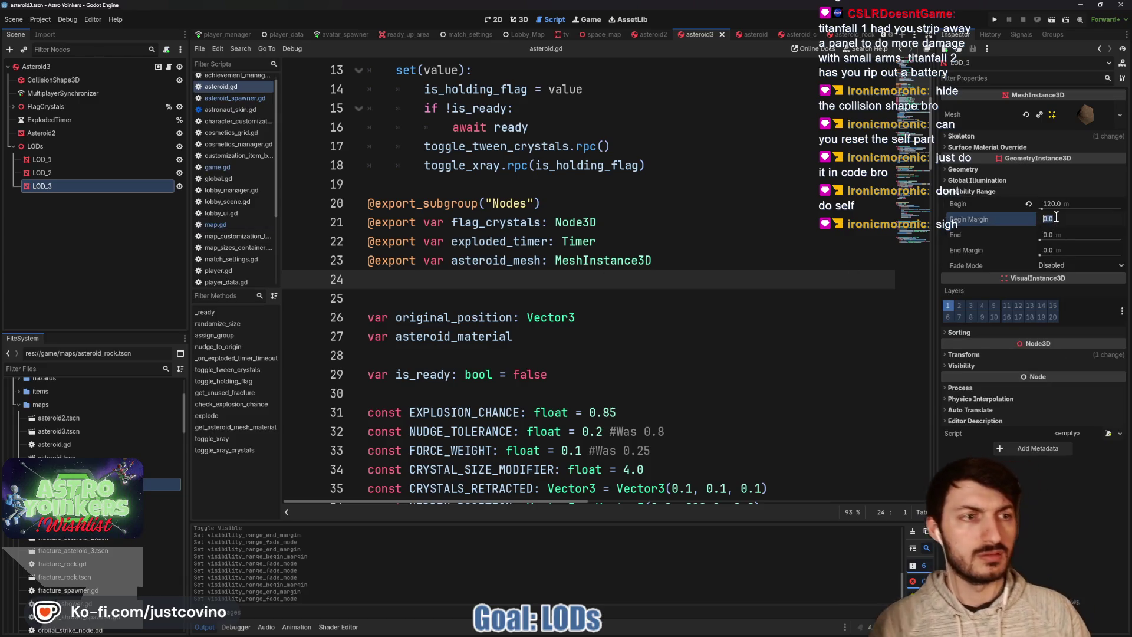
{"action": "type", "text": "10"}
{"action": "key", "text": "Return"}
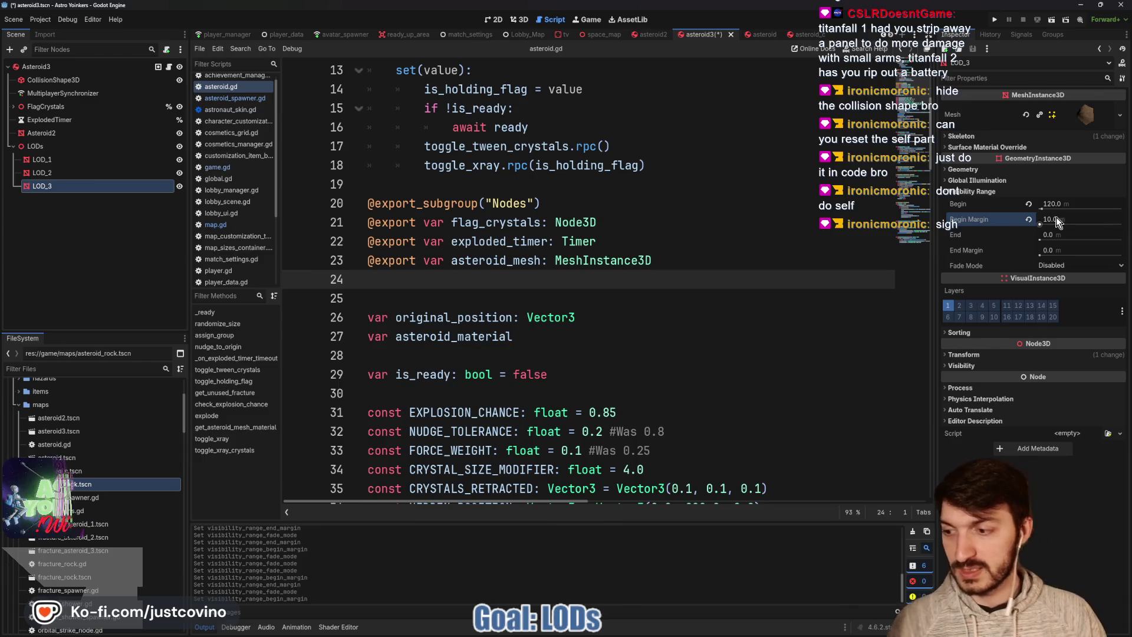
{"action": "left_click", "coordinate": [1094, 260]}
{"action": "left_click", "coordinate": [1077, 289]}
{"action": "left_click", "coordinate": [662, 262]}
{"action": "key", "text": "ctrl+s"}
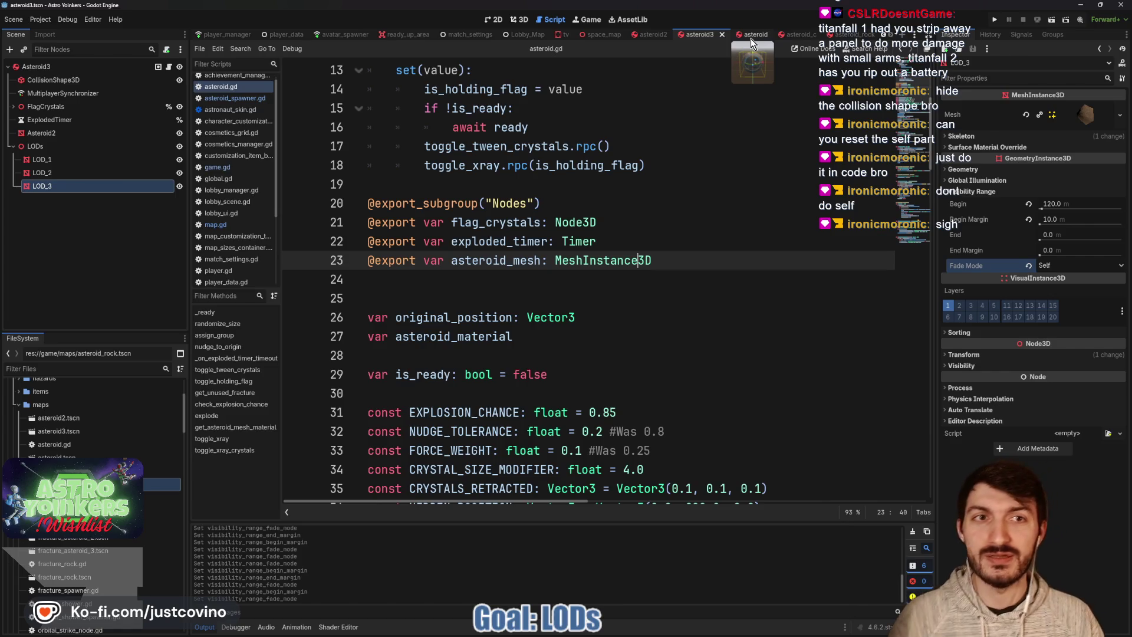
Switch to the asteroid scene and collapse the material preview to reach geometry settings
{"action": "left_click", "coordinate": [752, 36]}
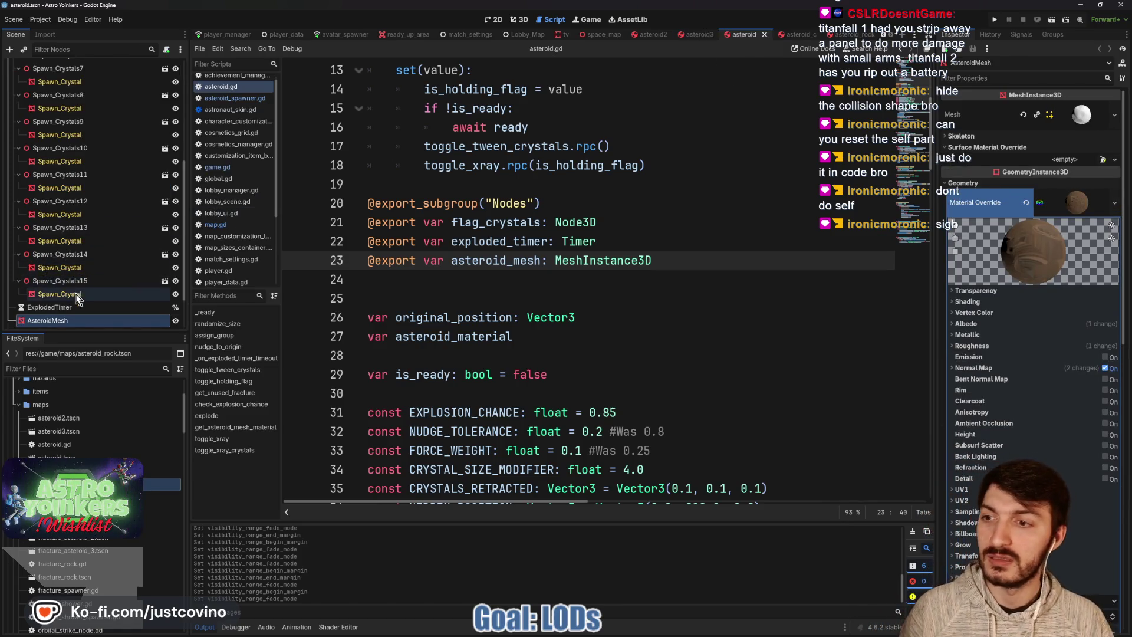
{"action": "scroll", "coordinate": [74, 284], "scroll_direction": "down", "scroll_amount": 2}
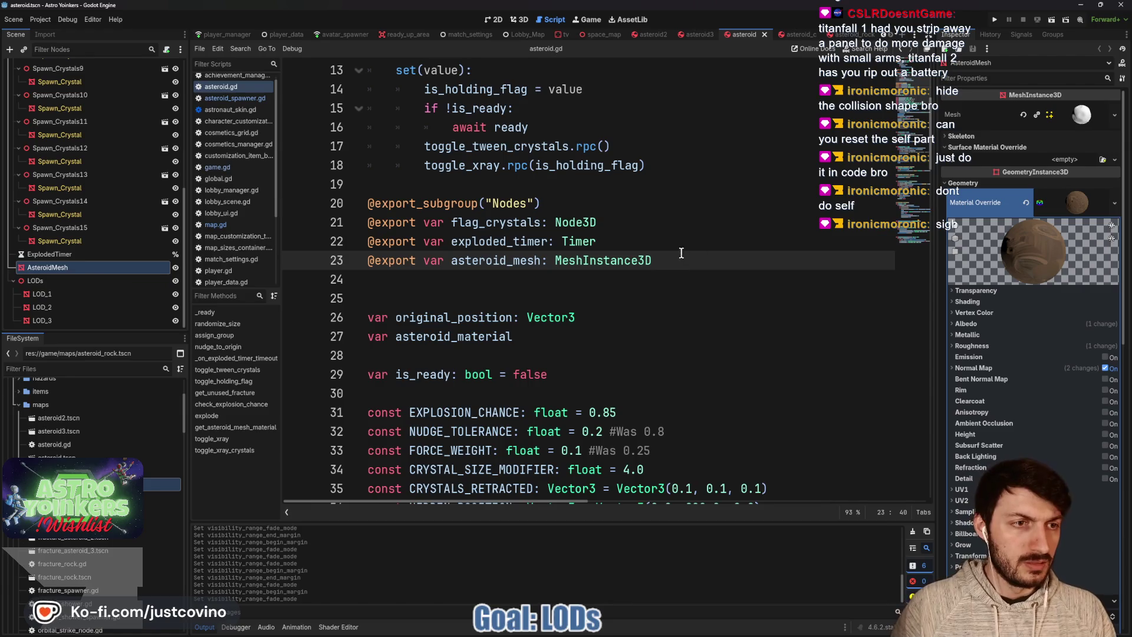
{"action": "left_click", "coordinate": [1079, 211]}
{"action": "scroll", "coordinate": [976, 286], "scroll_direction": "down", "scroll_amount": 5}
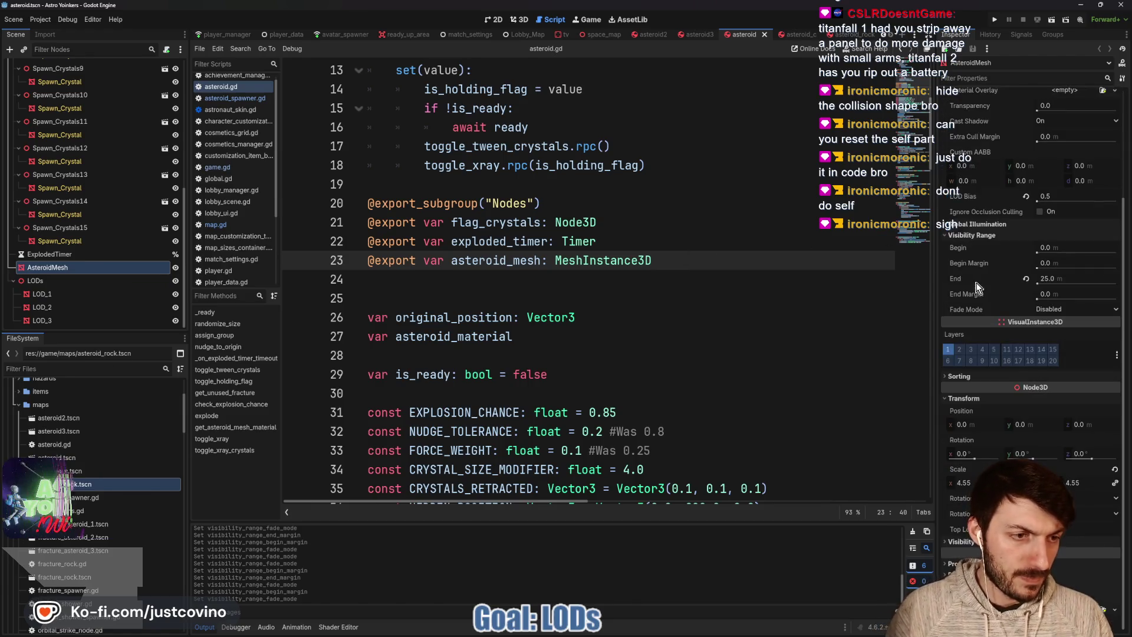
Set AsteroidMesh's fade mode to Self with a 10 m end margin, and save
{"action": "left_click", "coordinate": [1060, 310]}
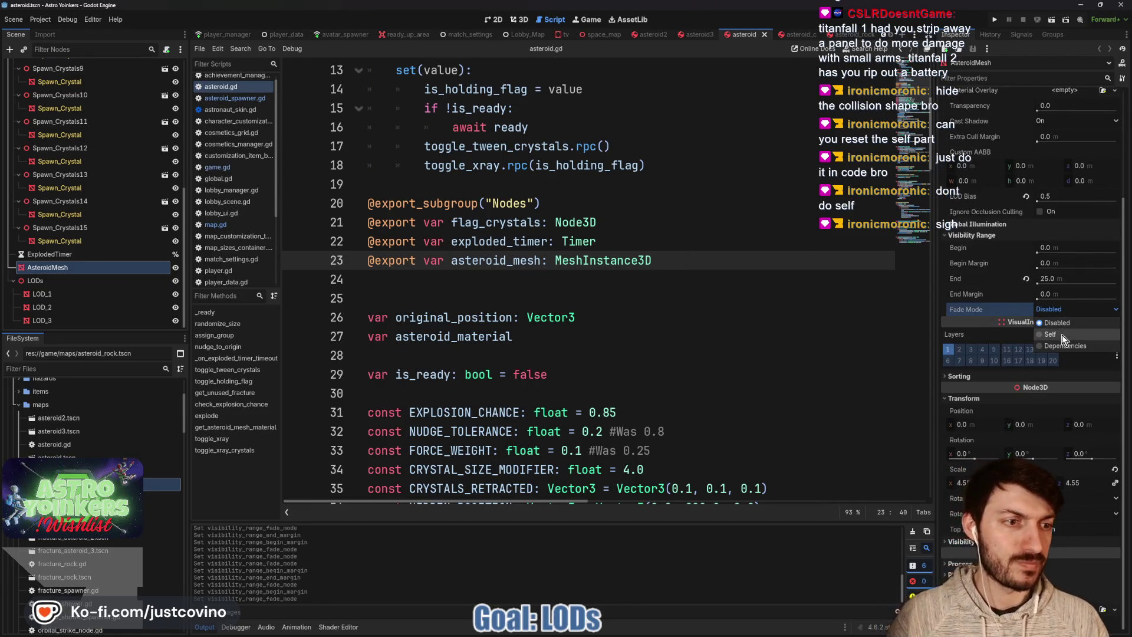
{"action": "left_click", "coordinate": [1063, 334]}
{"action": "left_click", "coordinate": [1061, 293]}
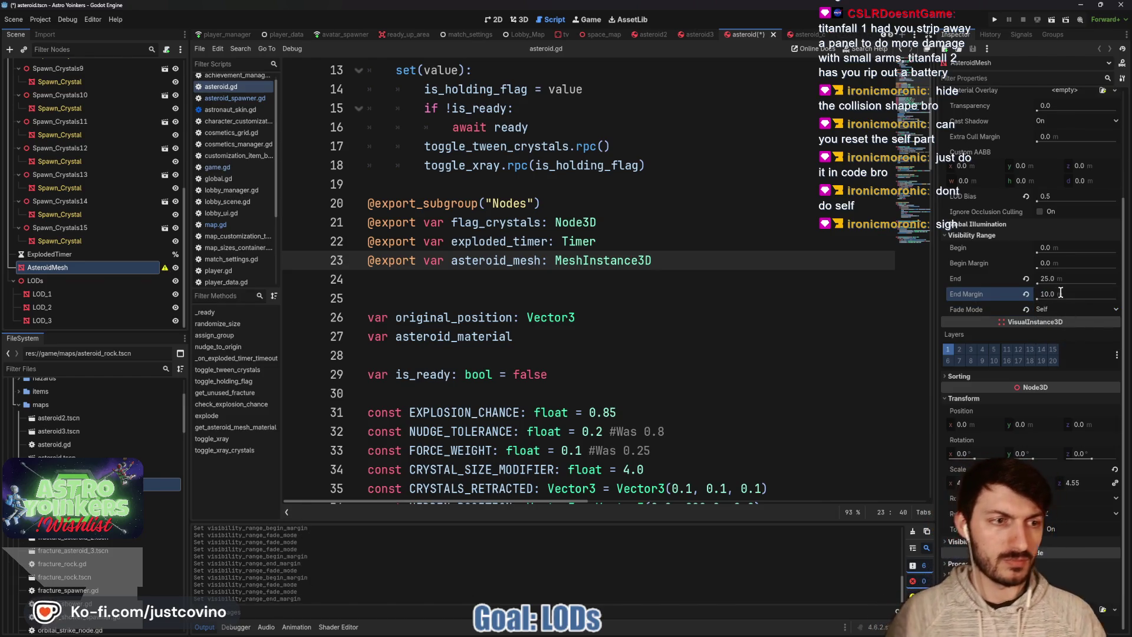
{"action": "key", "text": "Return"}
{"action": "key", "text": "ctrl+s"}
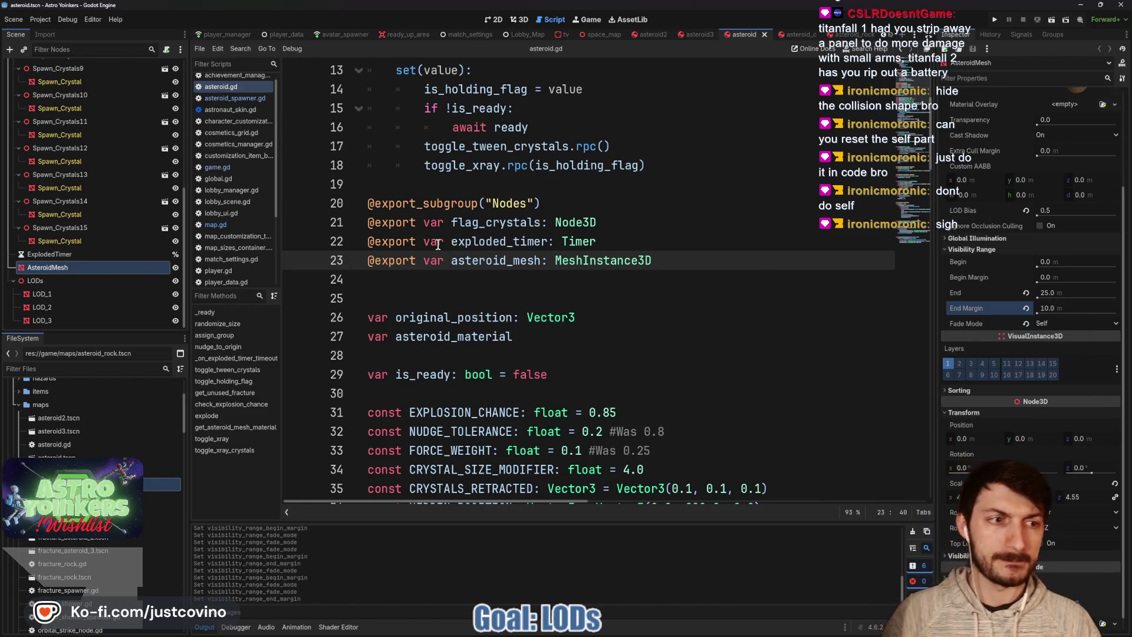
Give the asteroid's LOD_1 a 10 m begin margin and save the scene
{"action": "left_click", "coordinate": [69, 295]}
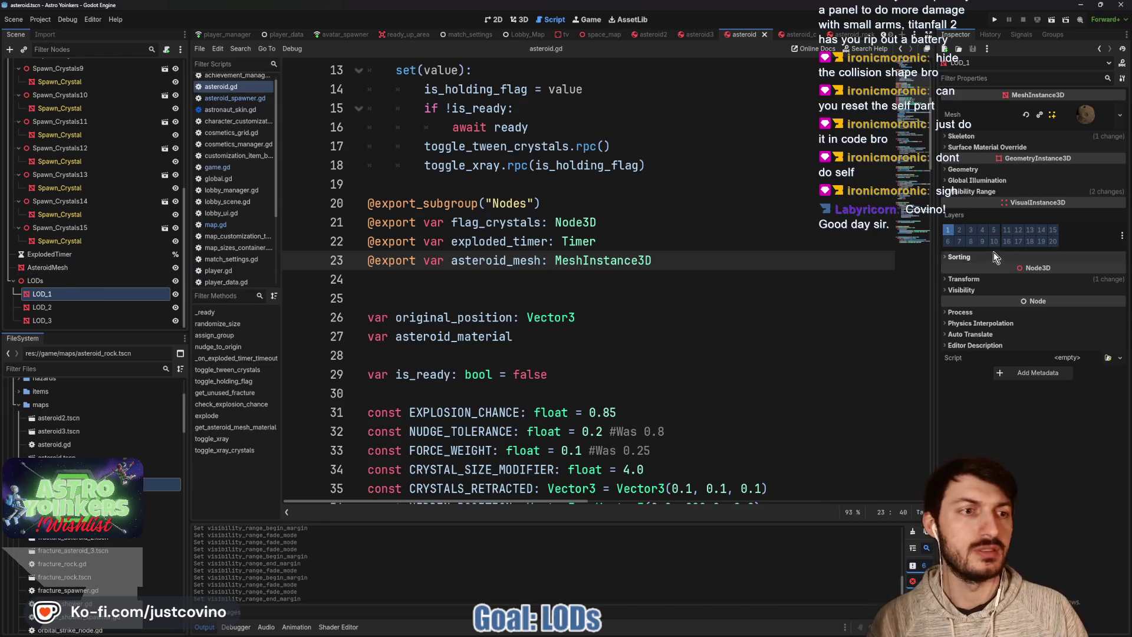
{"action": "left_click", "coordinate": [981, 192]}
{"action": "left_click", "coordinate": [1057, 219]}
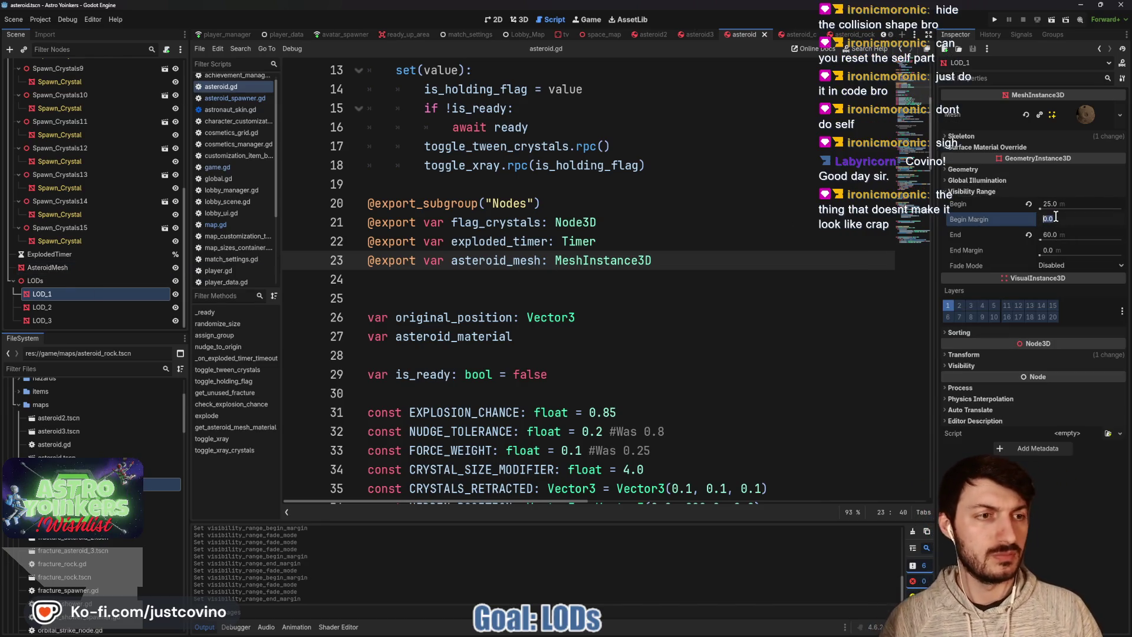
{"action": "type", "text": "10"}
{"action": "key", "text": "Tab"}
{"action": "type", "text": "1"}
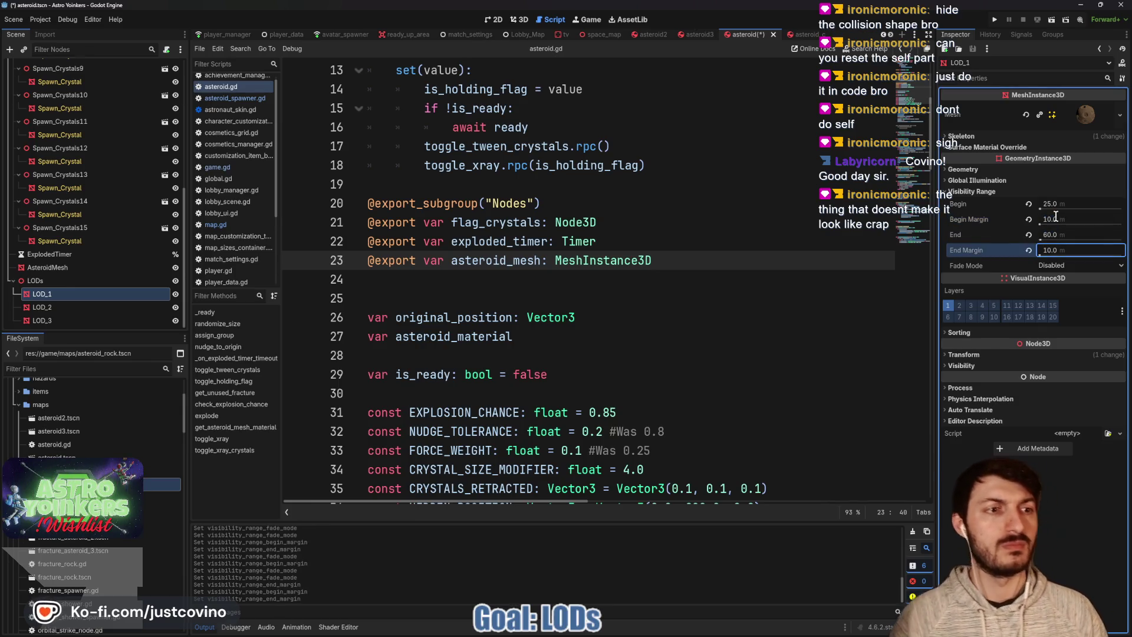
{"action": "left_click", "coordinate": [1057, 265]}
{"action": "left_click", "coordinate": [672, 280]}
{"action": "key", "text": "ctrl+s"}
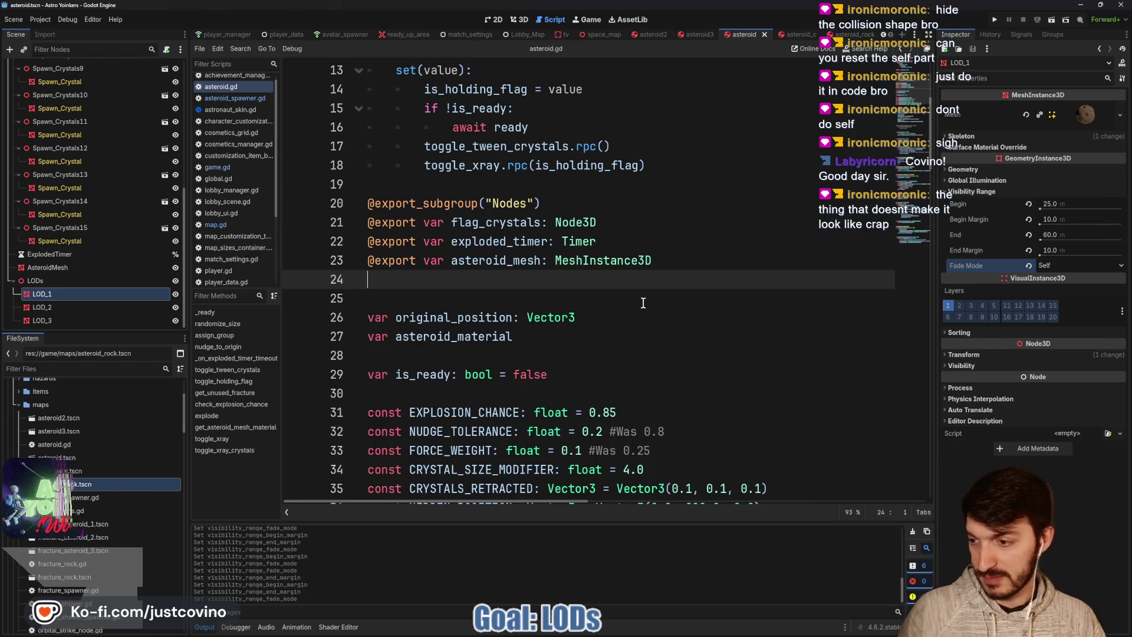
Commit a 10 m begin margin on LOD_2's visibility range
{"action": "left_click", "coordinate": [121, 308]}
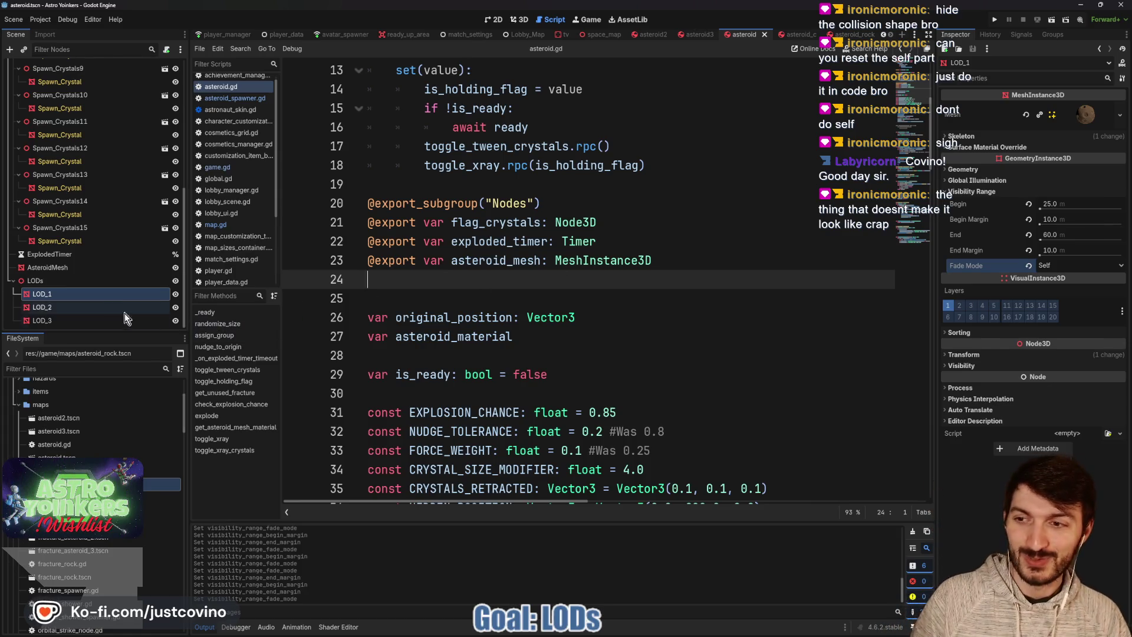
{"action": "left_click", "coordinate": [1012, 189]}
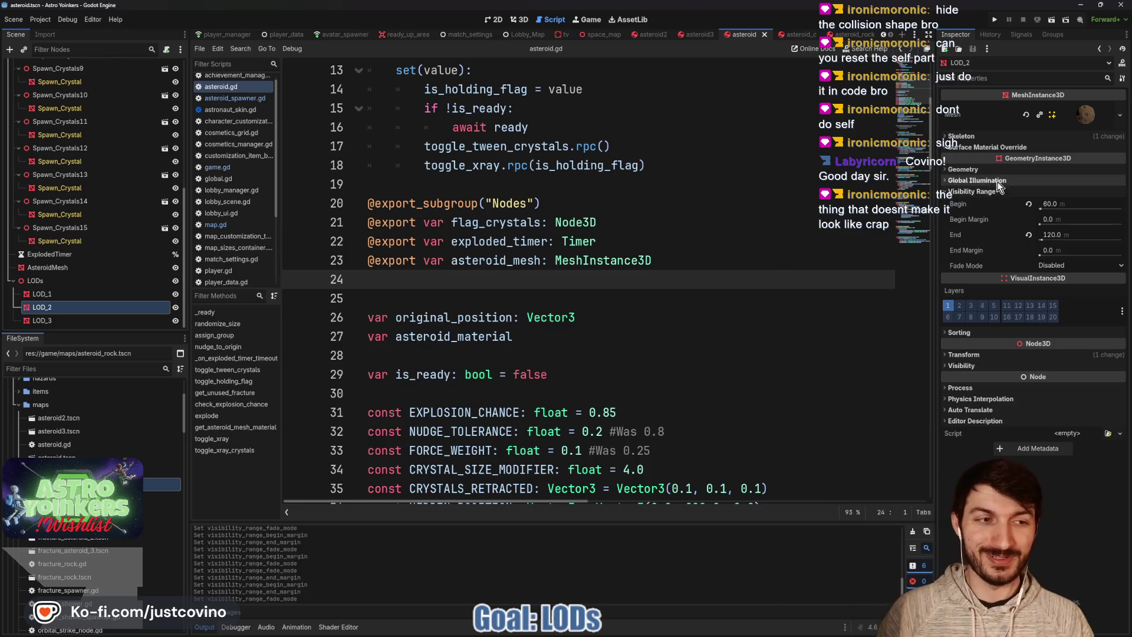
{"action": "left_click", "coordinate": [1065, 219]}
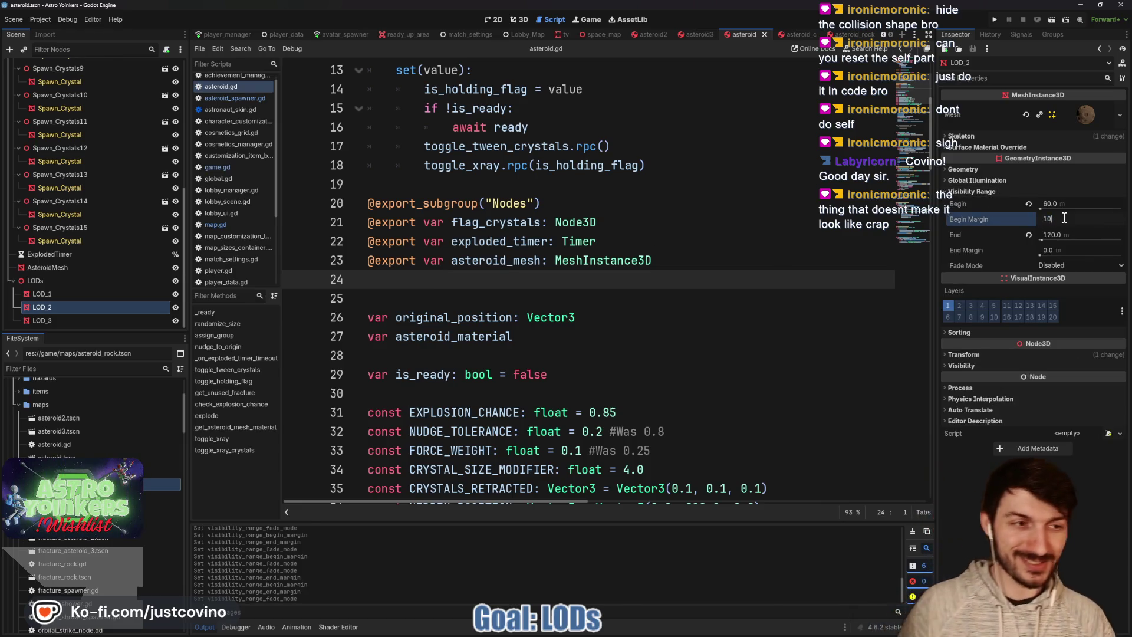
{"action": "key", "text": "Tab"}
{"action": "left_click", "coordinate": [1074, 267]}
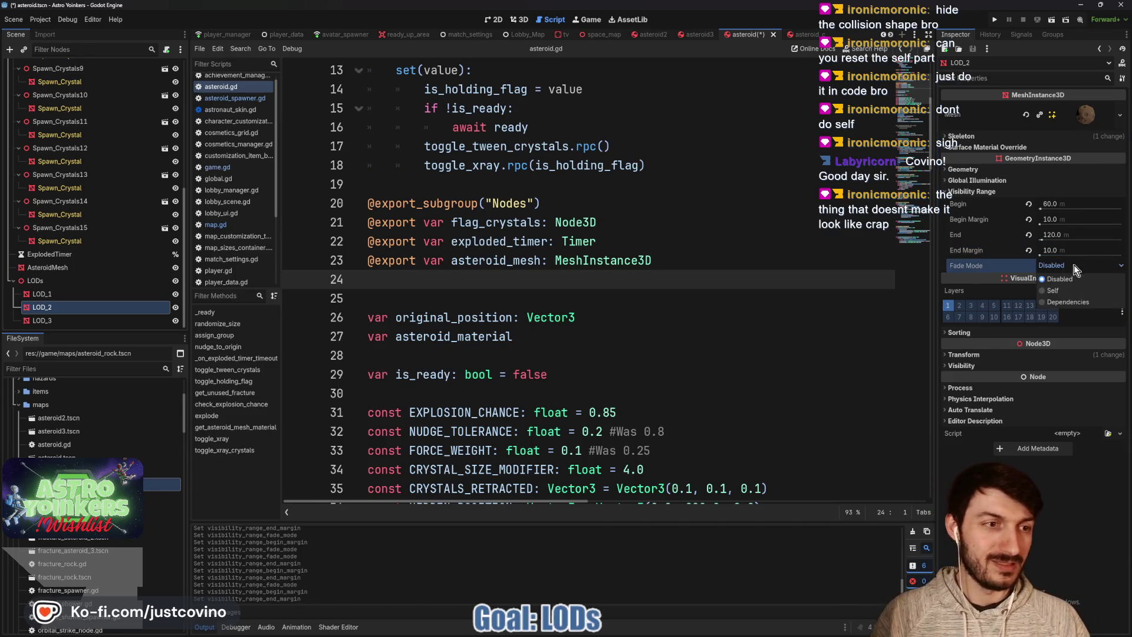
Set LOD_3's fade mode to Self and save the asteroid scene
{"action": "left_click", "coordinate": [111, 321]}
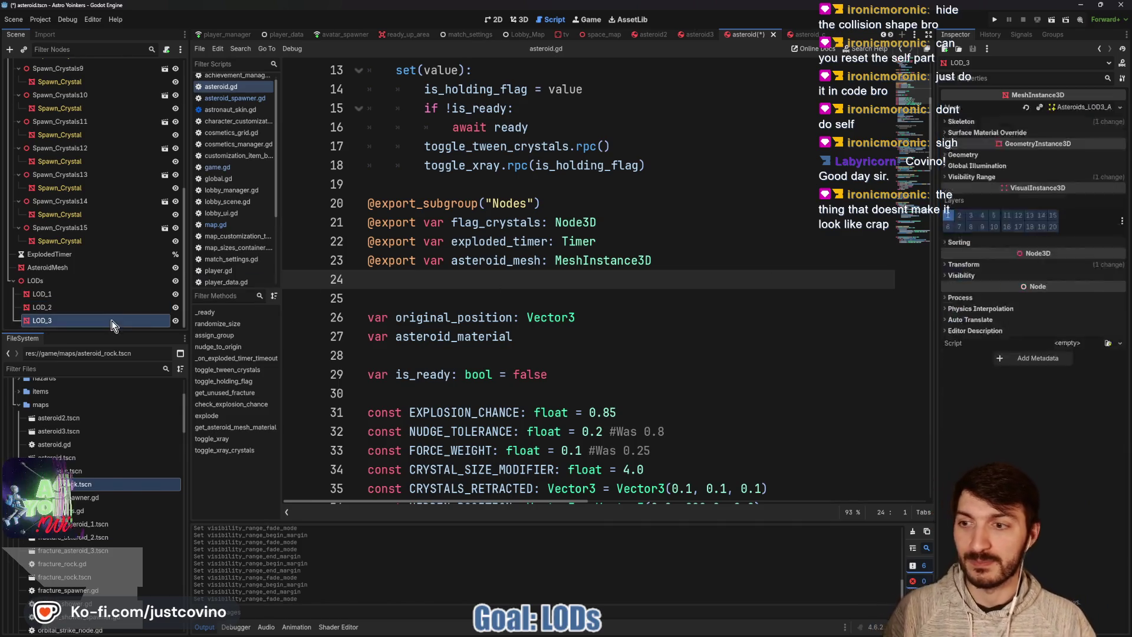
{"action": "left_click", "coordinate": [972, 195]}
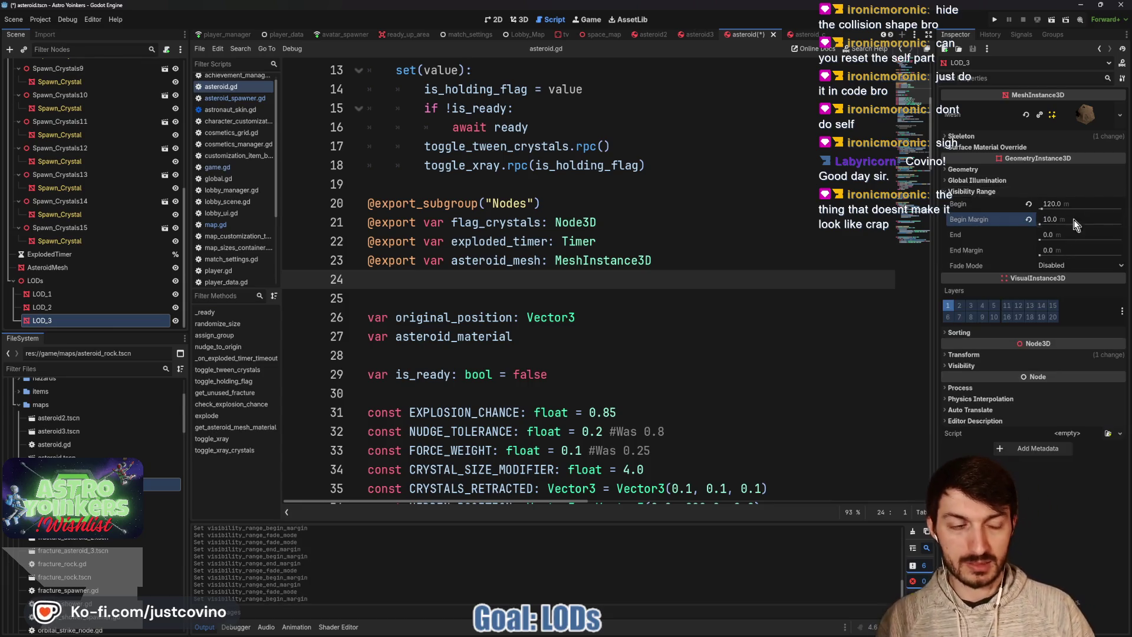
{"action": "left_click", "coordinate": [1070, 267]}
{"action": "left_click", "coordinate": [1113, 291]}
{"action": "key", "text": "ctrl+s"}
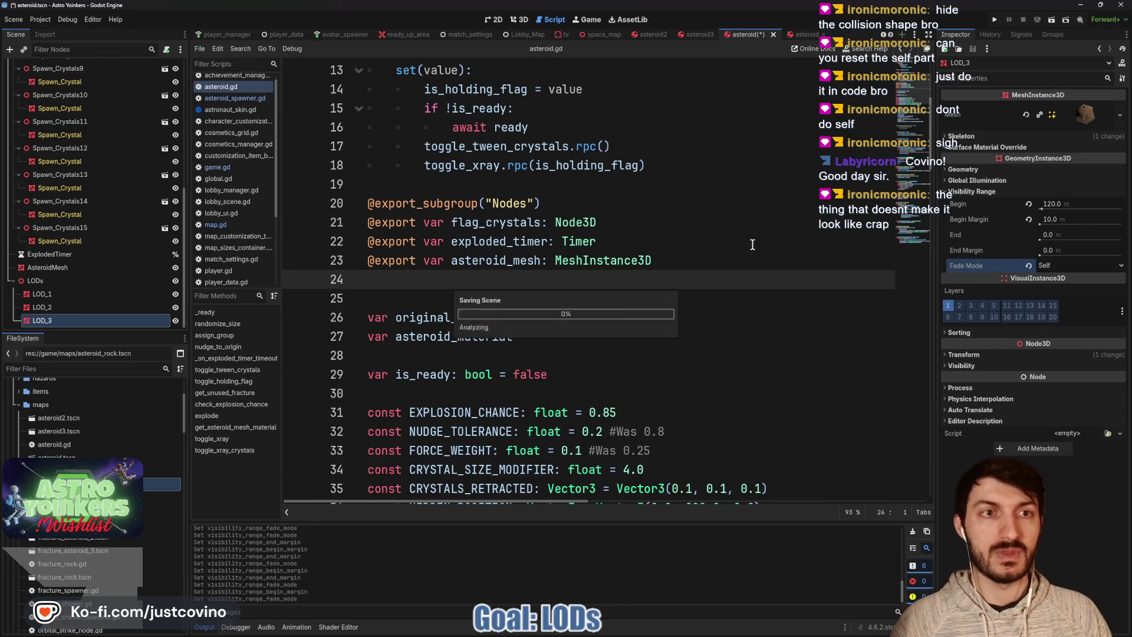
In asteroid_c, give Donut_Asteroid a 10 m end margin and save
{"action": "left_click", "coordinate": [798, 38]}
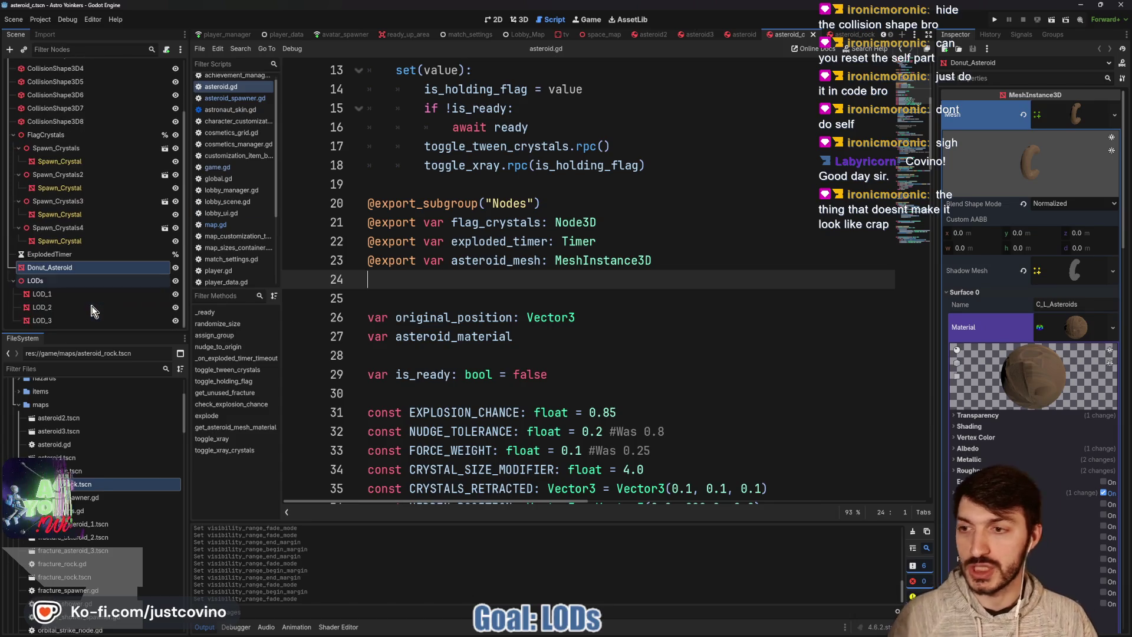
{"action": "scroll", "coordinate": [986, 316], "scroll_direction": "down", "scroll_amount": 5}
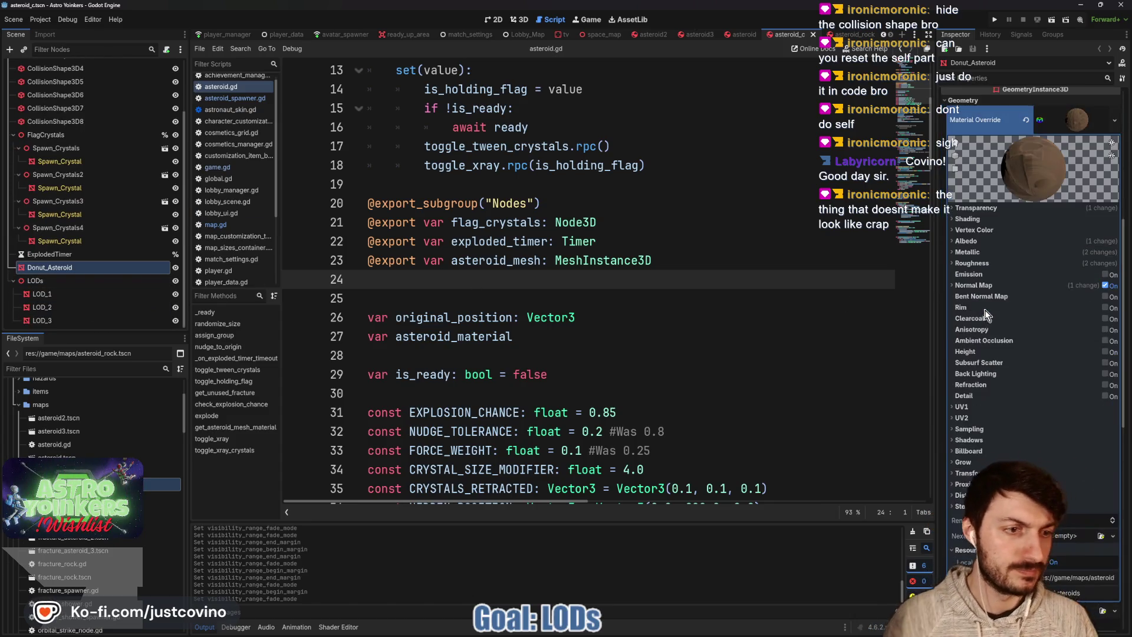
{"action": "left_click", "coordinate": [1070, 116]}
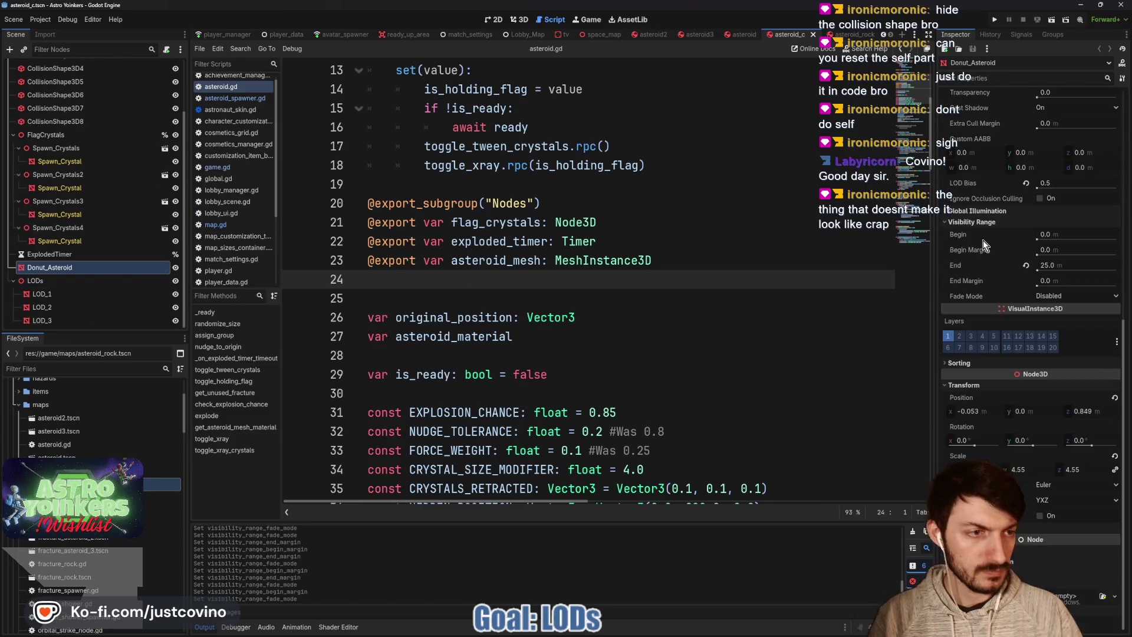
{"action": "left_click", "coordinate": [1057, 281]}
{"action": "type", "text": "10"}
{"action": "key", "text": "Return"}
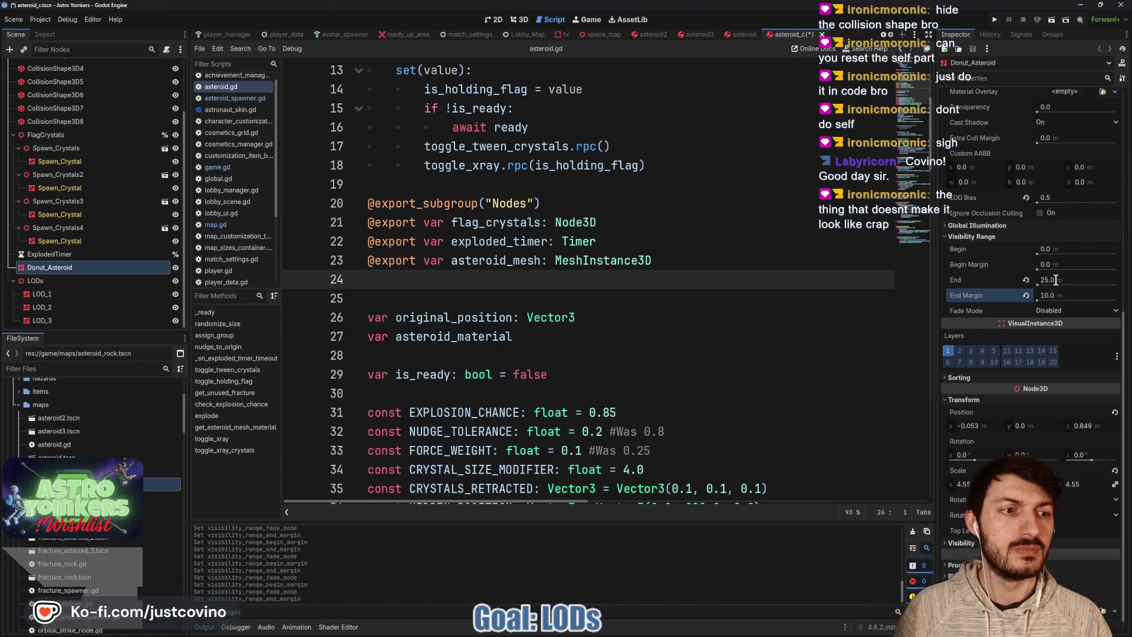
{"action": "left_click", "coordinate": [1058, 312]}
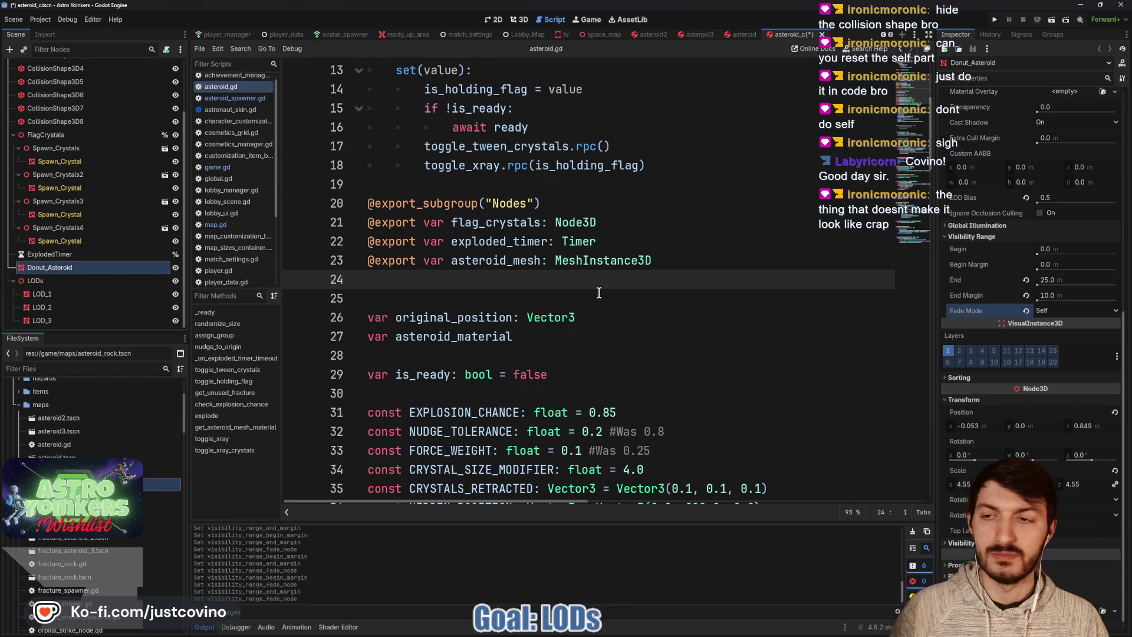
{"action": "key", "text": "ctrl+s"}
Give LOD_1 10 m begin and end margins with the Self fade mode, and save
{"action": "left_click", "coordinate": [41, 294]}
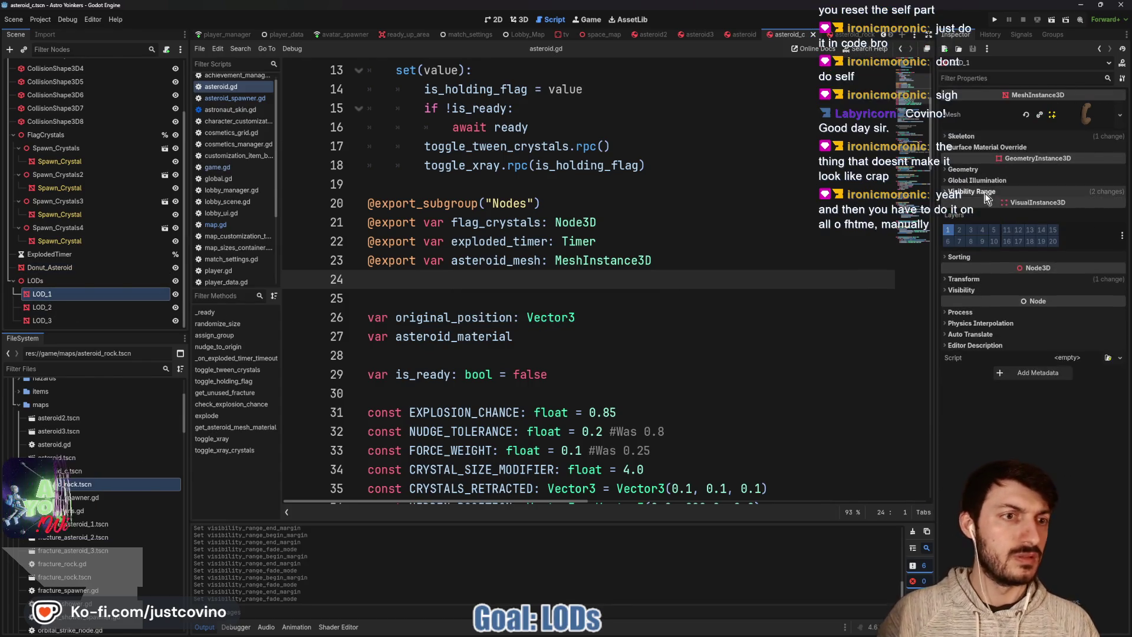
{"action": "left_click", "coordinate": [986, 194]}
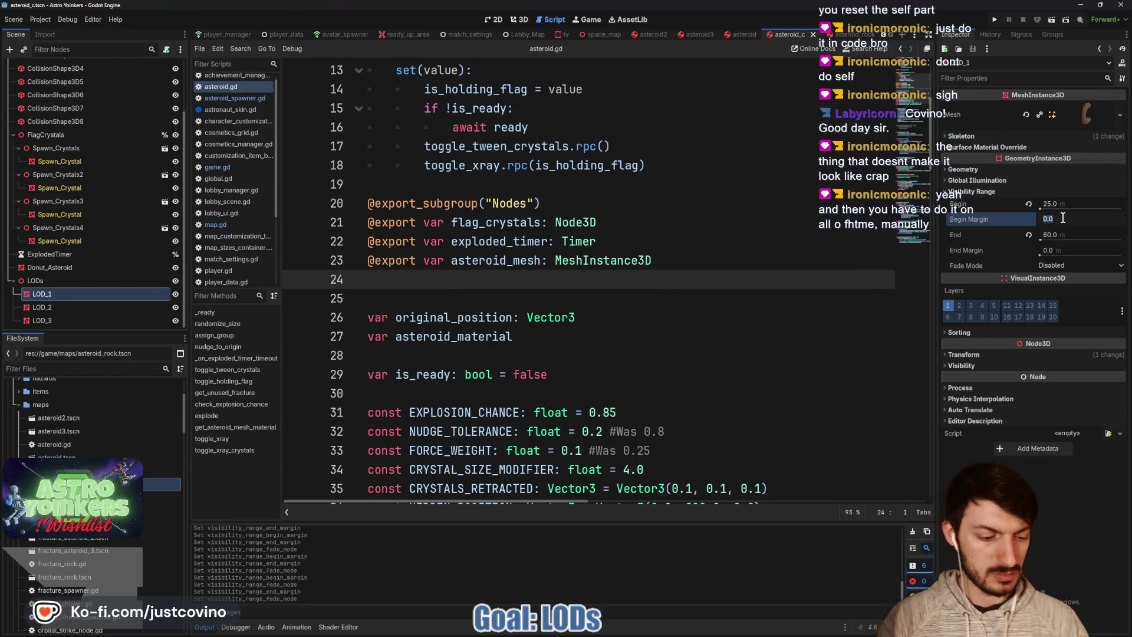
{"action": "key", "text": "Tab"}
{"action": "key", "text": "Tab"}
{"action": "type", "text": "10"}
{"action": "key", "text": "Return"}
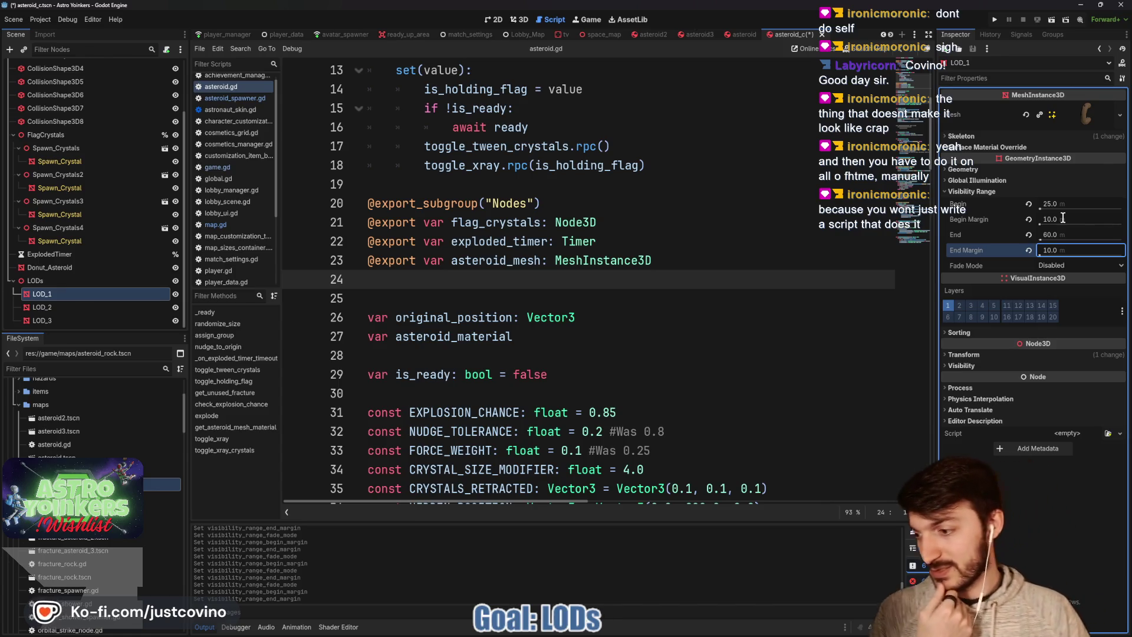
{"action": "left_click", "coordinate": [1068, 264]}
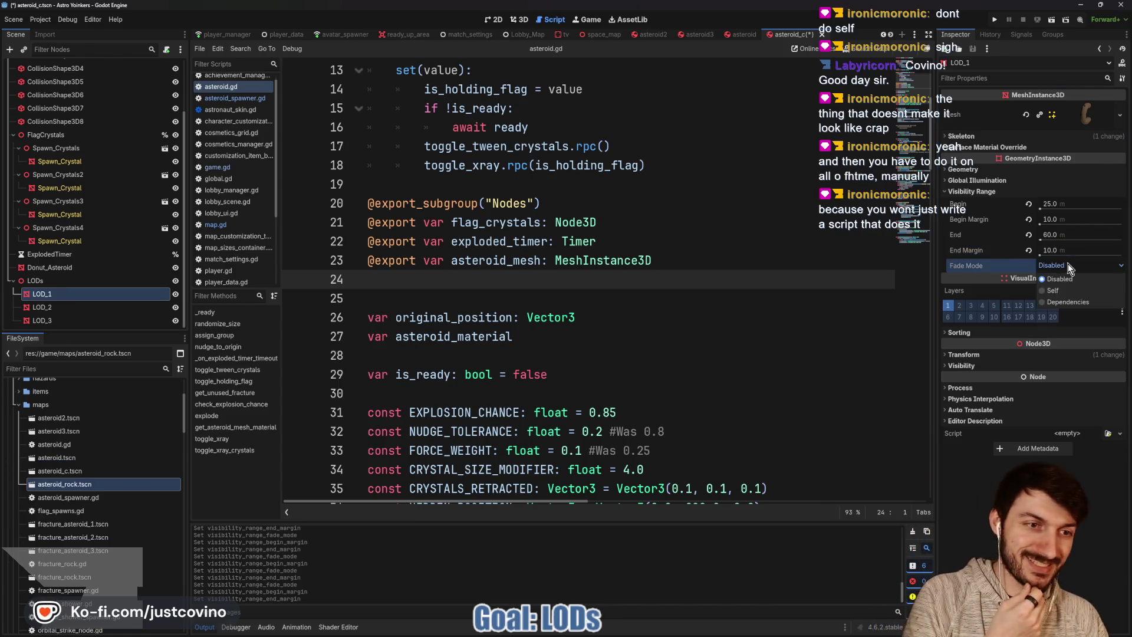
{"action": "left_click", "coordinate": [1077, 294]}
{"action": "key", "text": "ctrl+s"}
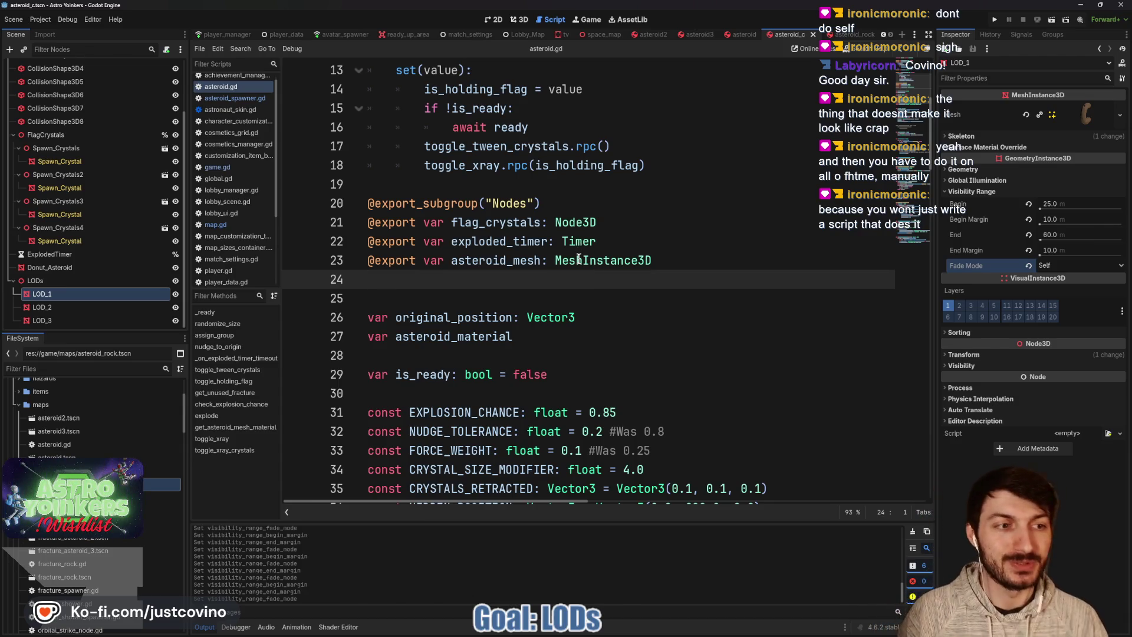
Give LOD_2 10 m begin and end margins with the Self fade mode
{"action": "mouse_move", "coordinate": [560, 227]}
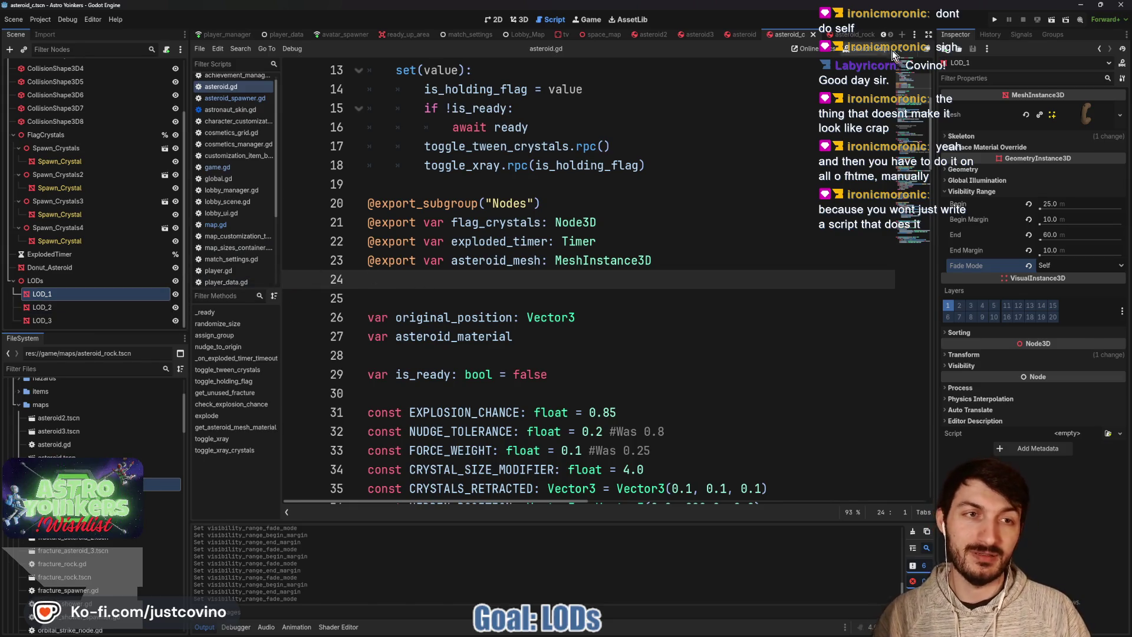
{"action": "left_click", "coordinate": [78, 306]}
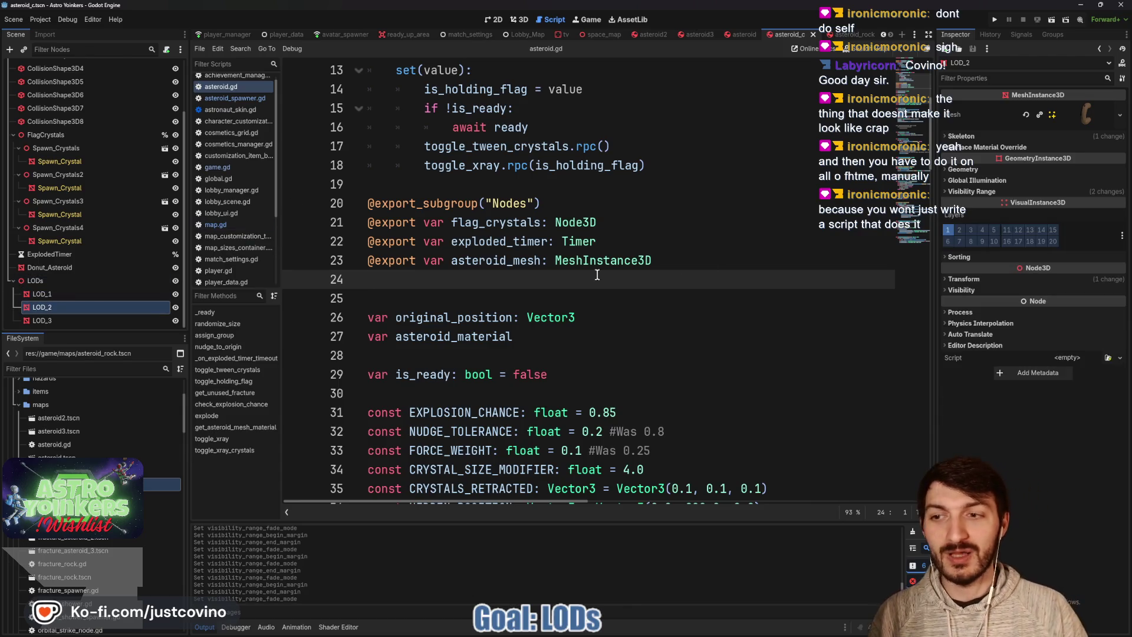
{"action": "left_click", "coordinate": [1056, 220]}
{"action": "type", "text": "10"}
{"action": "key", "text": "Tab"}
{"action": "key", "text": "Tab"}
{"action": "type", "text": "10"}
{"action": "key", "text": "Return"}
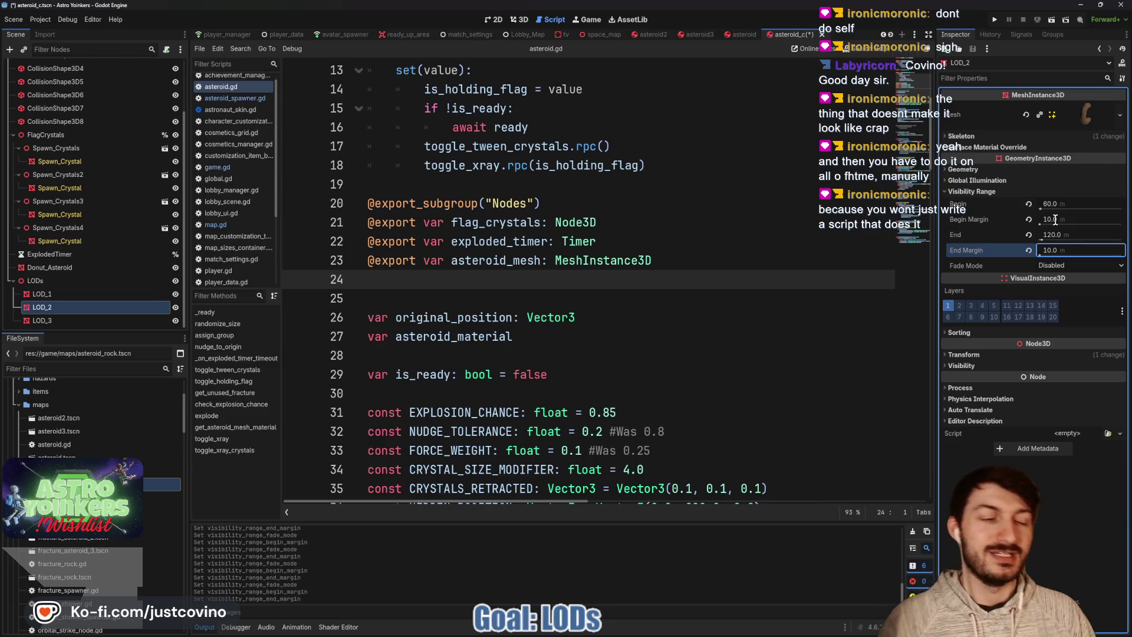
{"action": "left_click", "coordinate": [1067, 267]}
{"action": "left_click", "coordinate": [1063, 289]}
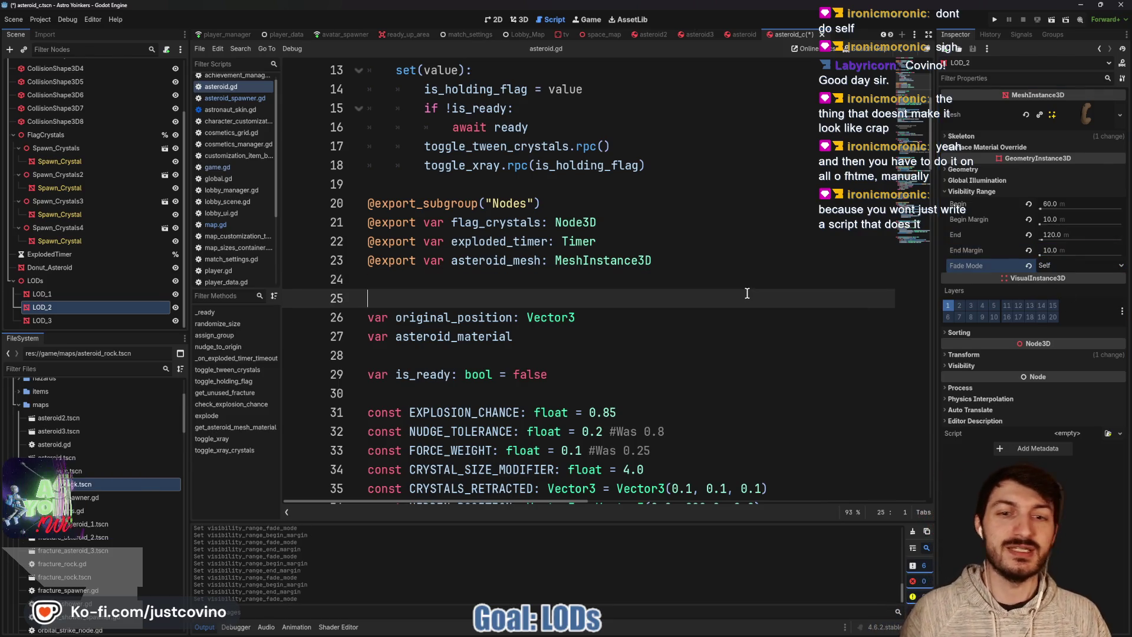
{"action": "left_click", "coordinate": [746, 295]}
Give LOD_3 a 10 m begin margin and the Self fade mode, then save asteroid_c
{"action": "left_click", "coordinate": [94, 321]}
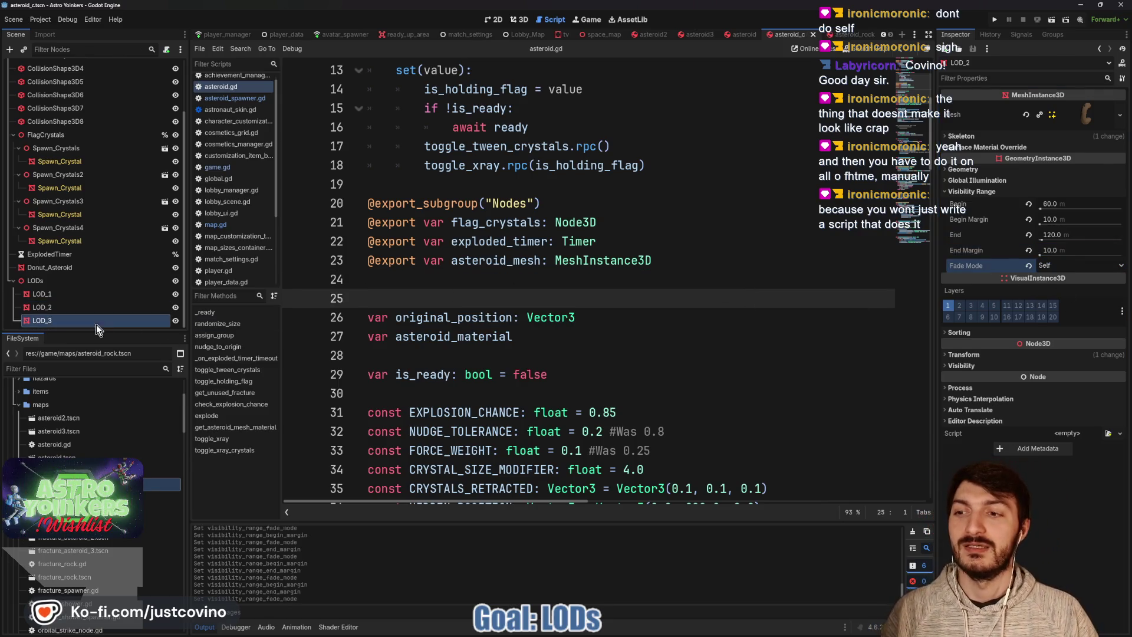
{"action": "left_click", "coordinate": [1007, 189]}
{"action": "left_click", "coordinate": [1062, 217]}
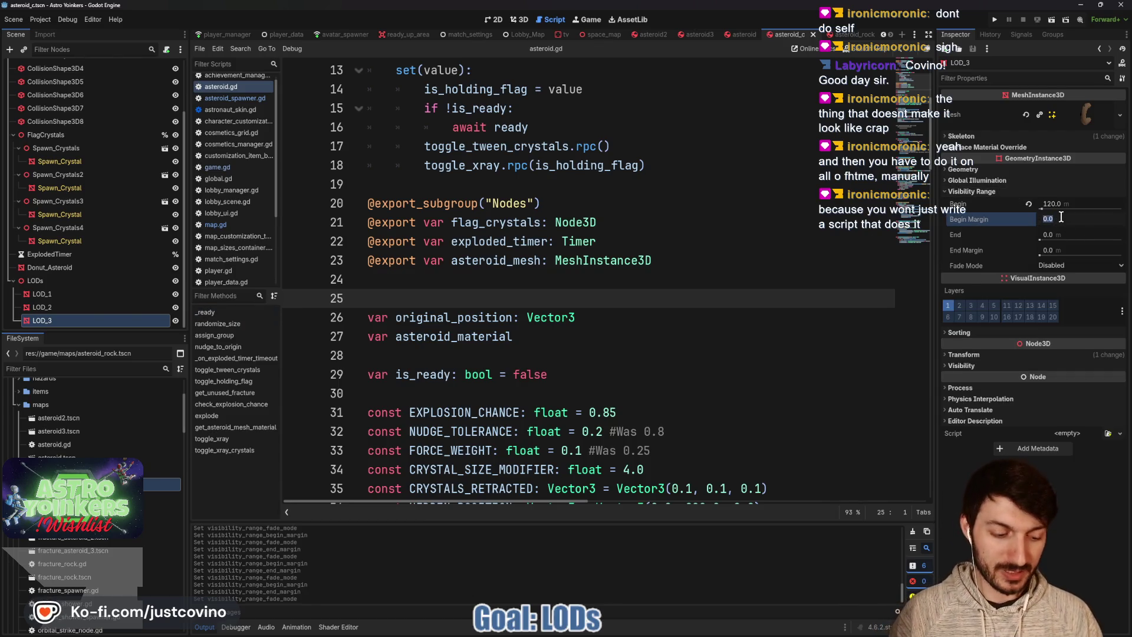
{"action": "type", "text": "10"}
{"action": "left_click", "coordinate": [1056, 267]}
{"action": "left_click", "coordinate": [1064, 289]}
{"action": "left_click", "coordinate": [640, 316]}
{"action": "key", "text": "ctrl+s"}
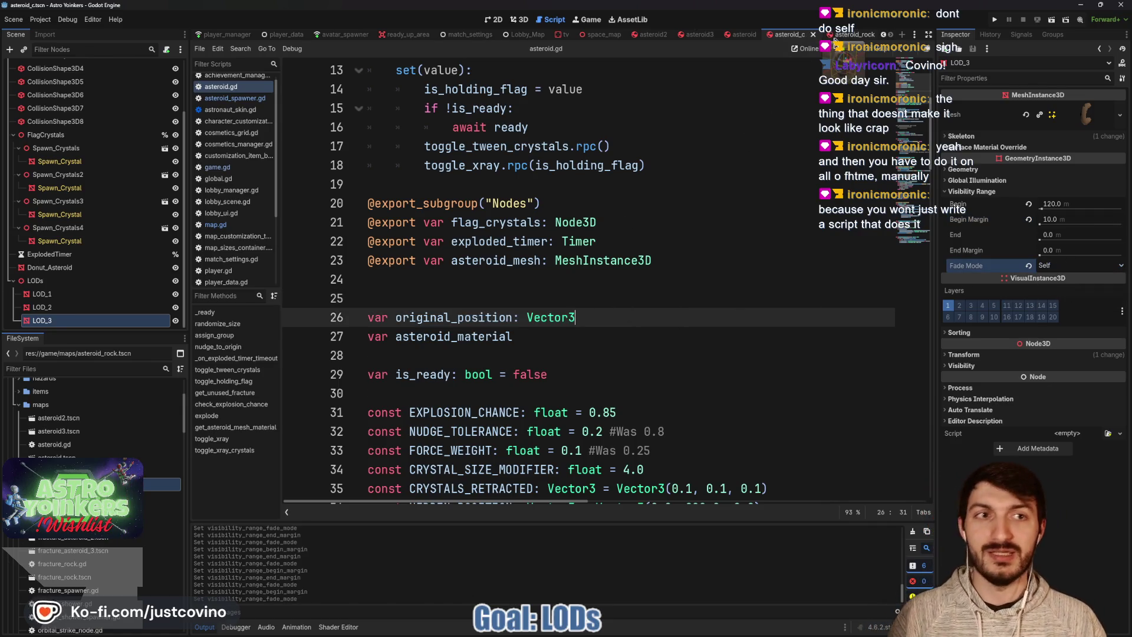